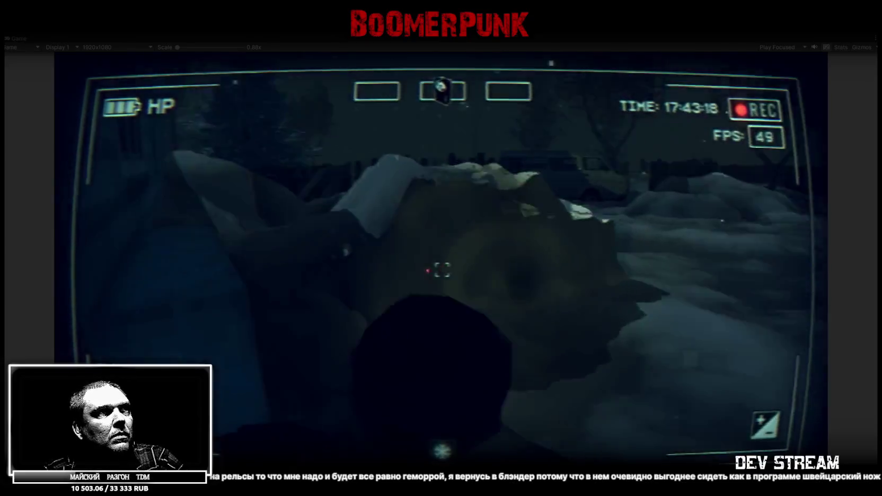
- Open the in-game inventory, end play mode, and orbit the Scene view onto the entrance roof
key("Tab")
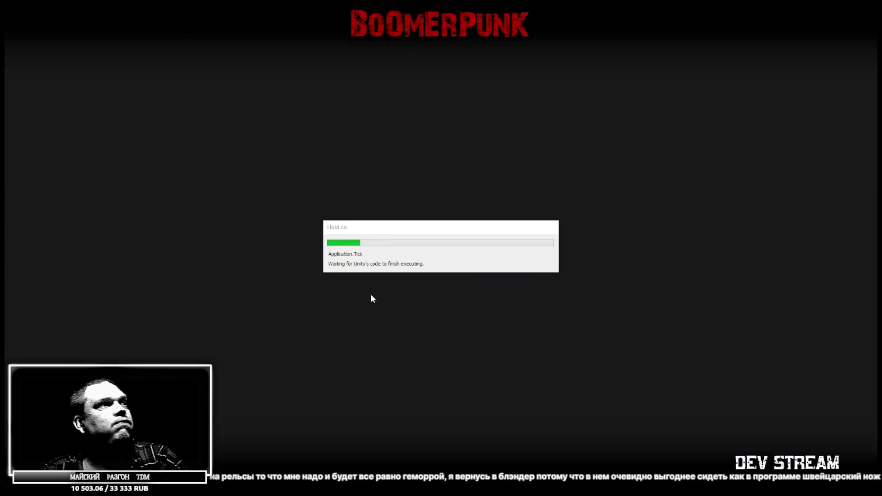
left_click_drag(557, 205, 260, 253)
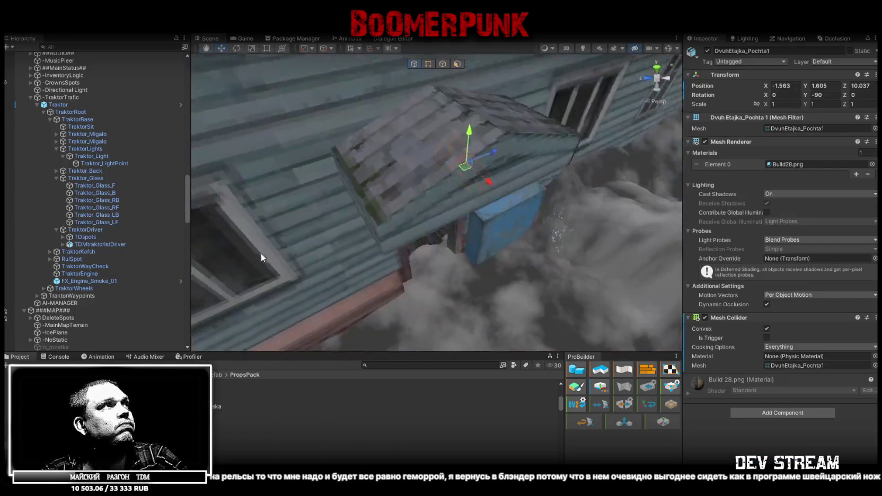
- Tidy the Hierarchy by collapsing the TraktorTrafic and Militia groups
scroll(29, 123, "up", 5)
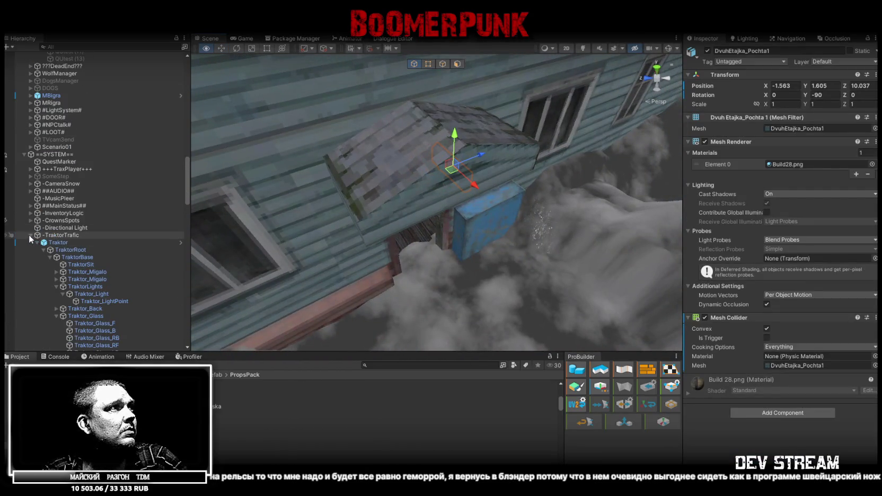
left_click(30, 235)
scroll(47, 202, "down", 6)
left_click(53, 143)
left_click(37, 143)
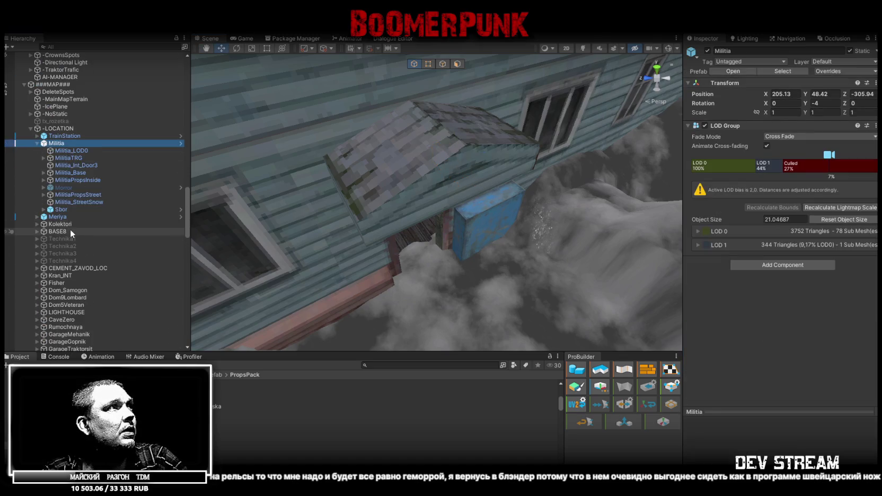
left_click(36, 143)
- Duplicate Meriya's MeriyaTRG trigger with Ctrl+D and drag the copy under 2hEtajka
left_click(38, 151)
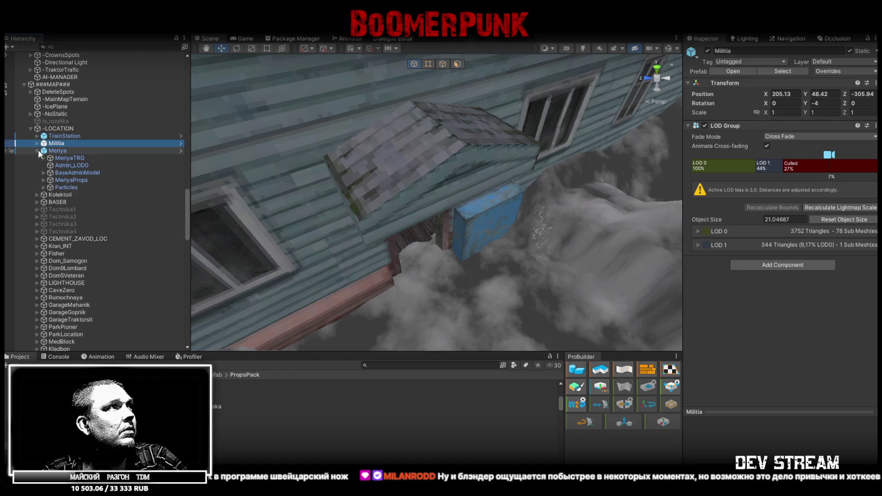
left_click(65, 157)
key("ctrl+d")
scroll(92, 174, "down", 3)
mouse_move(70, 110)
left_mouse_down()
mouse_move(89, 350)
mouse_move(68, 214)
left_mouse_up()
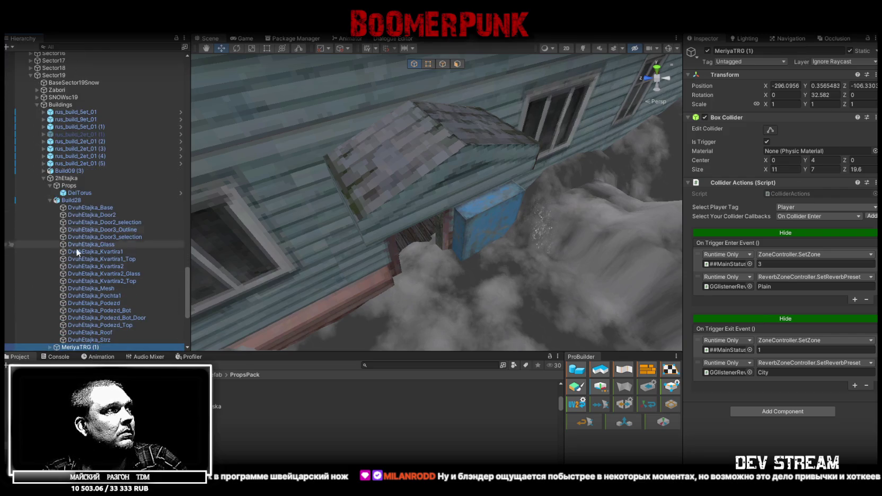
- Rename the copied trigger MeriyaTRG (1) to 2hEtajkaTRG
left_click(71, 179)
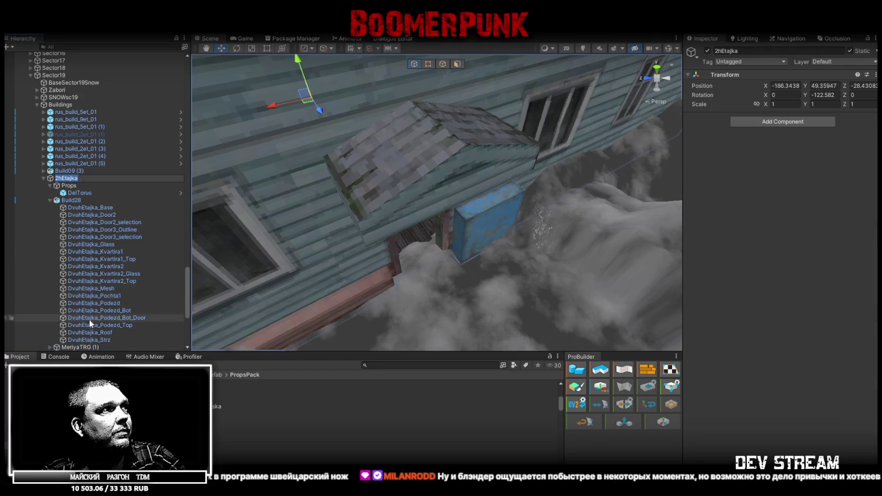
left_click(84, 347)
key("F2")
type("2hEtajka")
key("End")
key("BackSpace")
key("Return")
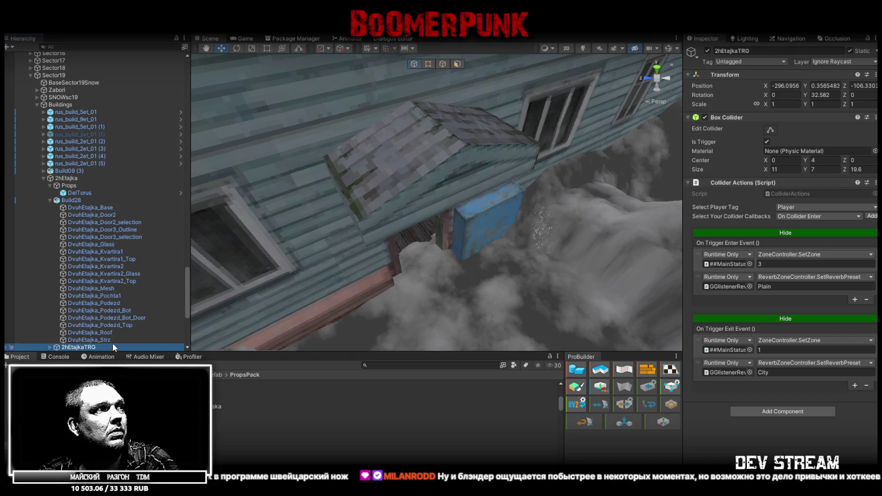
- Set the trigger's Position and Rotation values to 0
double_click(787, 86)
type("0")
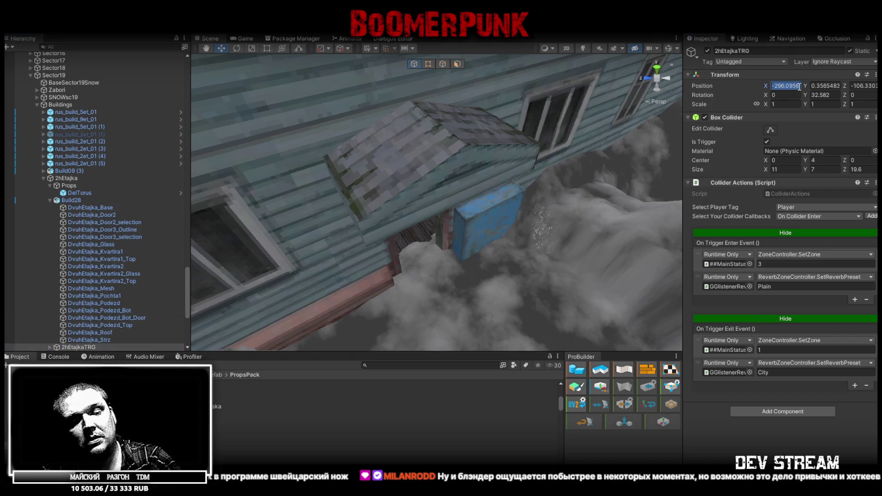
key("Tab")
type("0")
left_click(831, 94)
double_click(863, 86)
type("0")
- Make 2hEtajkaTRG the first child of the 2hEtajka group
scroll(104, 310, "down", 5)
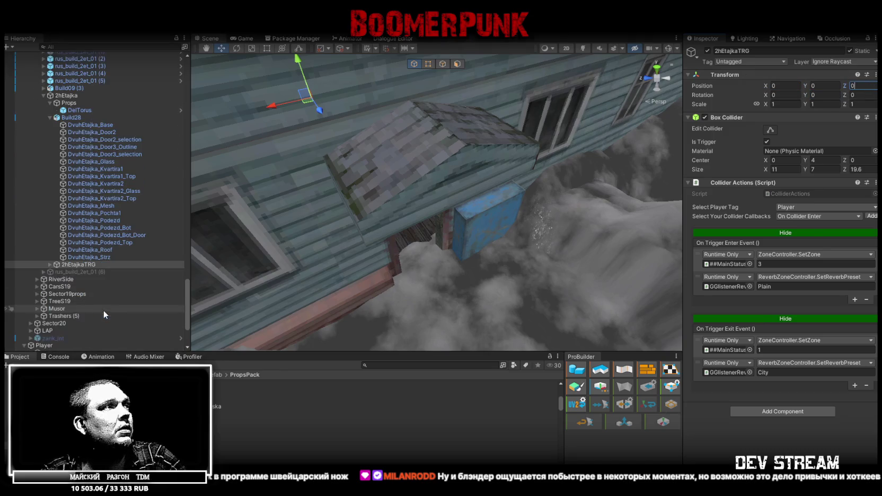
left_click(48, 264)
left_click(50, 104)
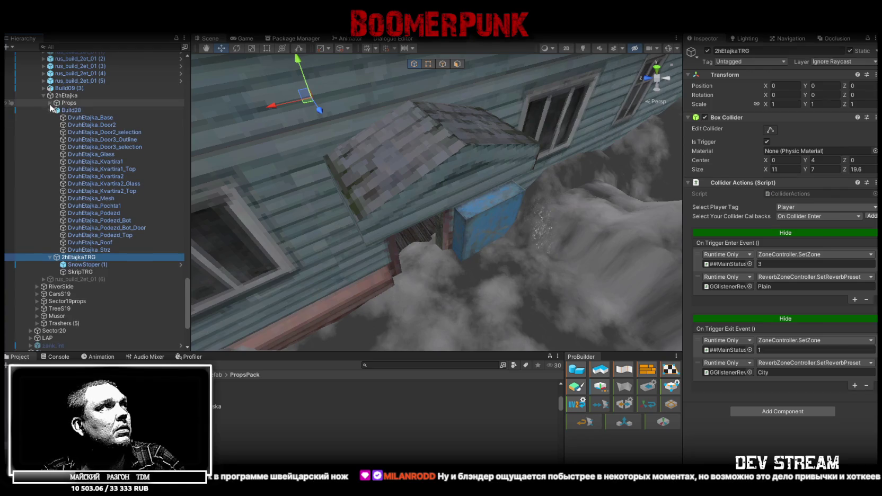
left_click(51, 110)
left_click(75, 171)
left_click(68, 156)
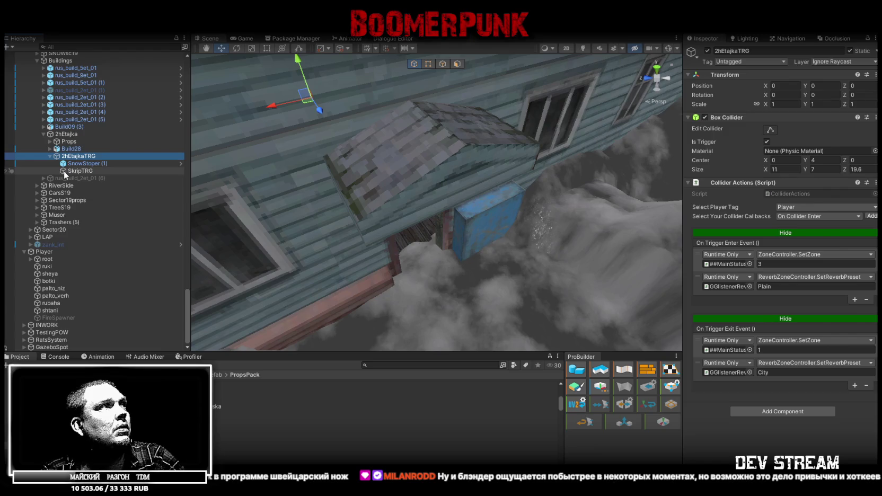
key("Left")
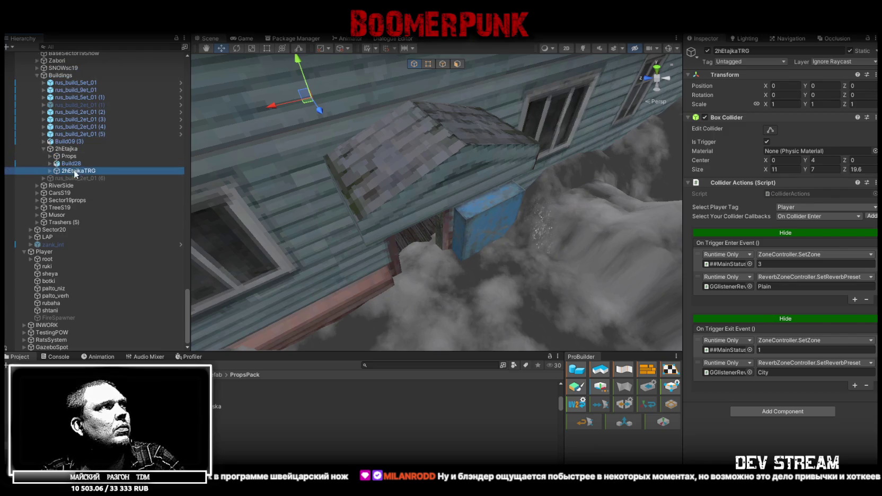
left_click_drag(73, 152, 71, 155)
left_click(50, 157)
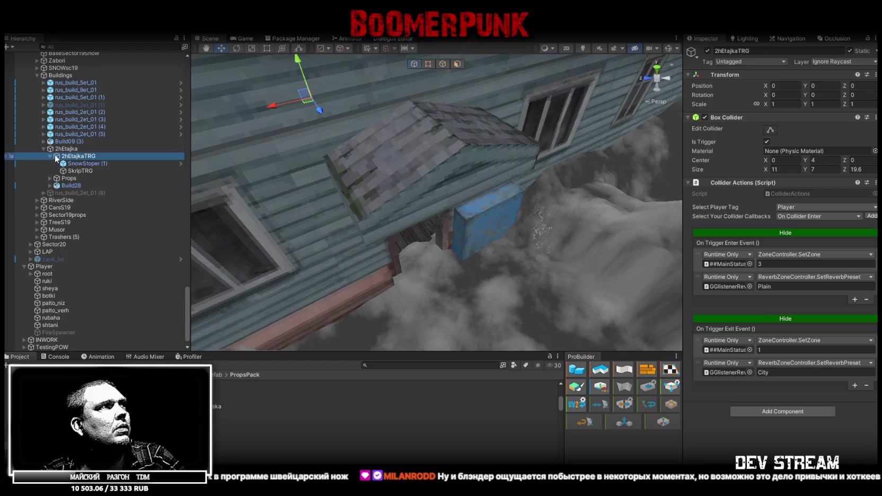
- Widen the SnowStoper (1) blocker to 23 by 23 across the roof
double_click(90, 164)
mouse_move(428, 143)
left_mouse_down()
mouse_move(408, 223)
mouse_move(411, 213)
left_mouse_up()
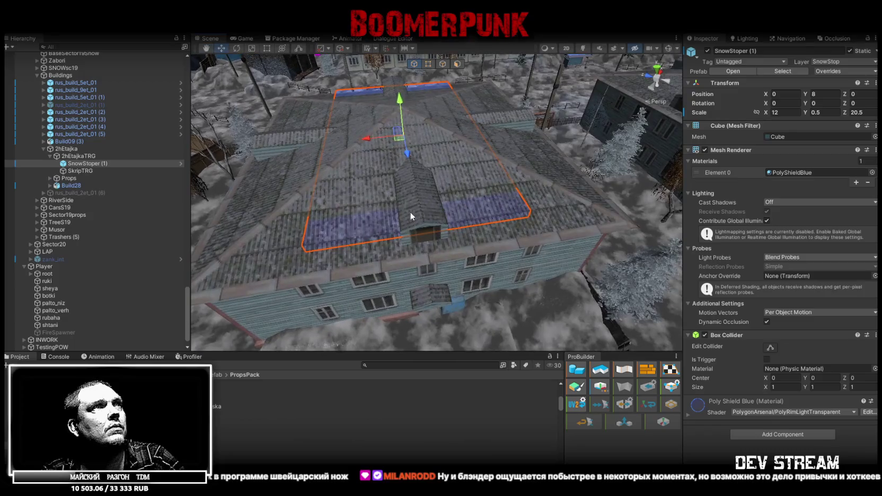
left_click_drag(366, 139, 346, 142)
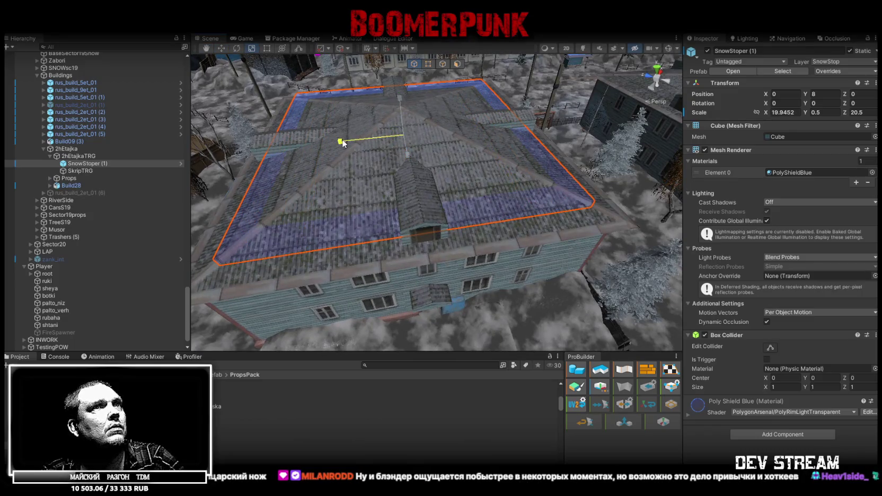
mouse_move(466, 166)
left_mouse_down()
mouse_move(456, 254)
mouse_move(503, 223)
left_mouse_up()
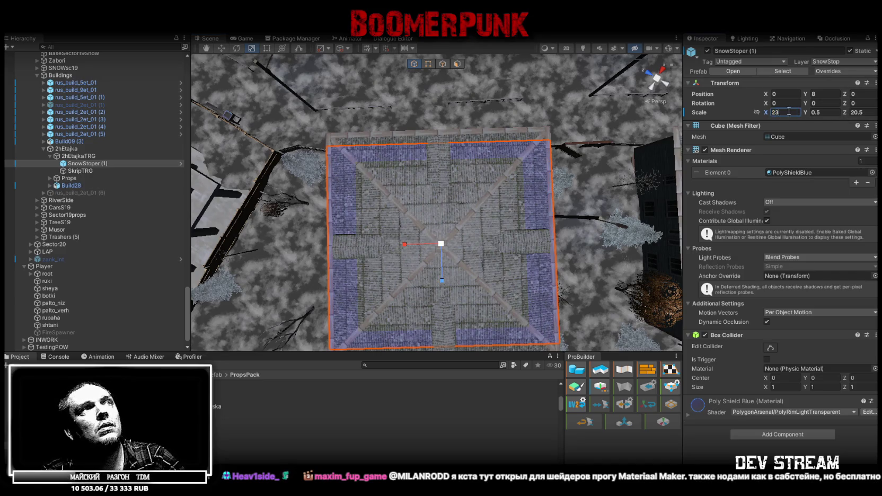
key("Escape")
mouse_move(462, 138)
left_mouse_down()
mouse_move(473, 69)
mouse_move(434, 82)
mouse_move(447, 53)
mouse_move(456, 56)
mouse_move(470, 63)
mouse_move(372, 52)
mouse_move(326, 69)
left_mouse_up()
left_click(851, 113)
type("23")
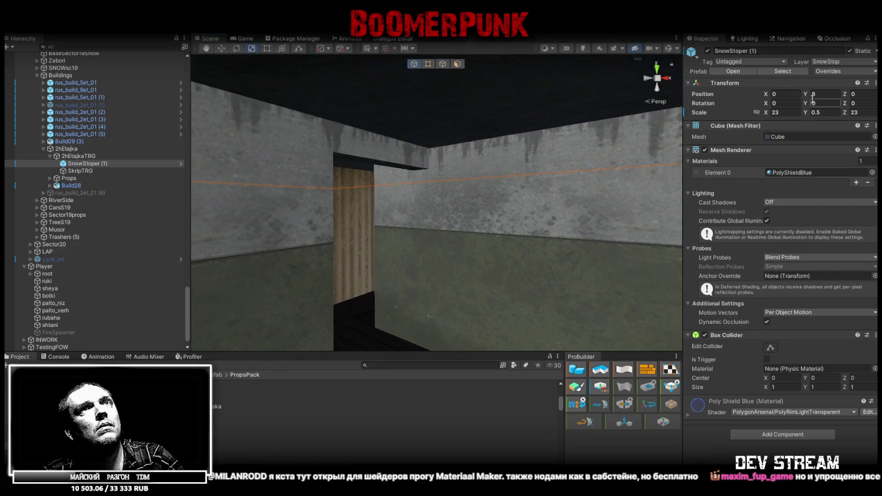
- Lower the snow blocker to Position Y 7.5
left_click_drag(810, 98, 797, 94)
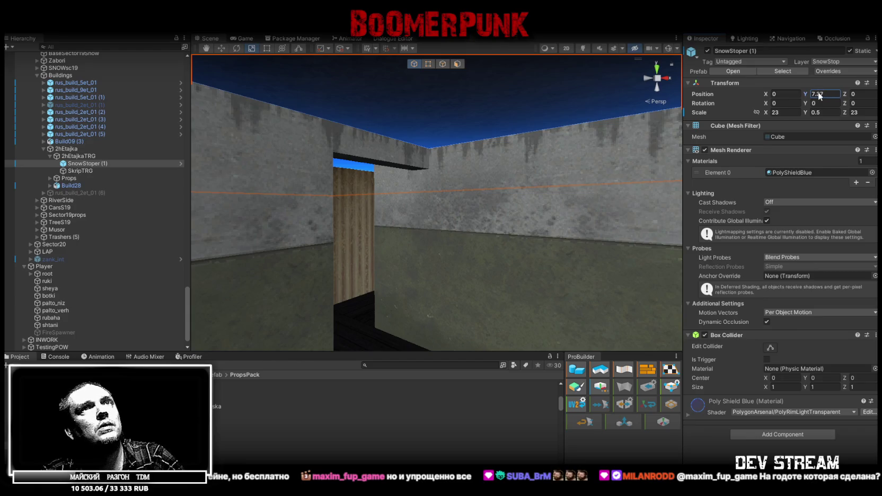
type("7.5")
key("Return")
mouse_move(451, 223)
left_mouse_down()
mouse_move(522, 244)
mouse_move(599, 244)
left_mouse_up()
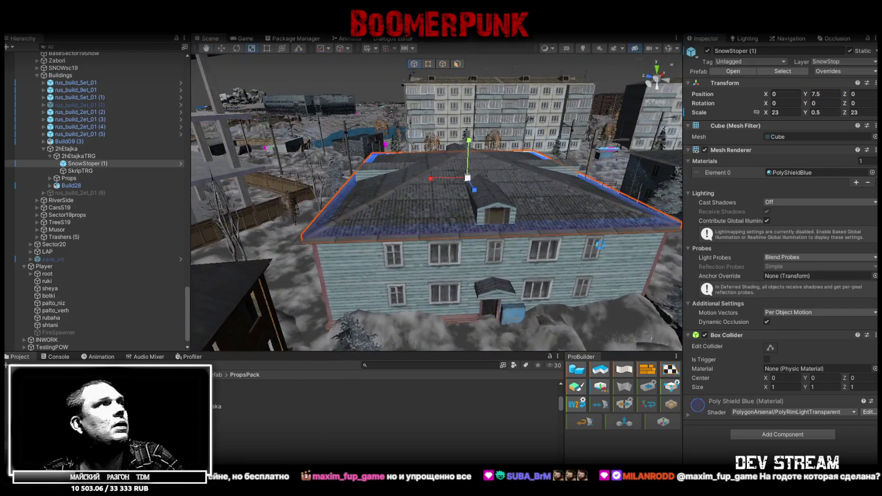
left_click(85, 171)
- Show SkripTRG's collider box and move the trigger onto the wooden stair steps
mouse_move(530, 201)
left_mouse_down()
mouse_move(582, 198)
mouse_move(571, 195)
mouse_move(568, 176)
mouse_move(573, 238)
mouse_move(527, 170)
mouse_move(582, 195)
mouse_move(662, 204)
left_mouse_up()
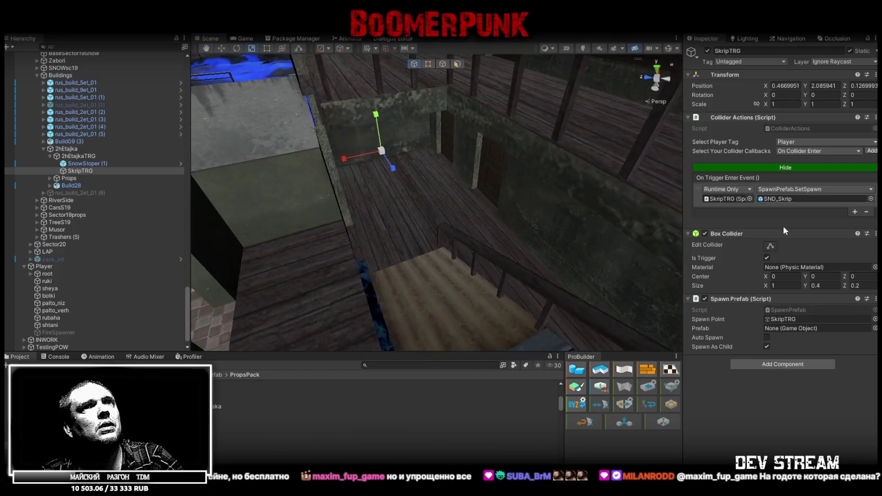
left_click(772, 247)
mouse_move(556, 180)
left_mouse_down()
mouse_move(516, 162)
mouse_move(568, 197)
mouse_move(399, 121)
mouse_move(451, 137)
mouse_move(354, 77)
left_mouse_up()
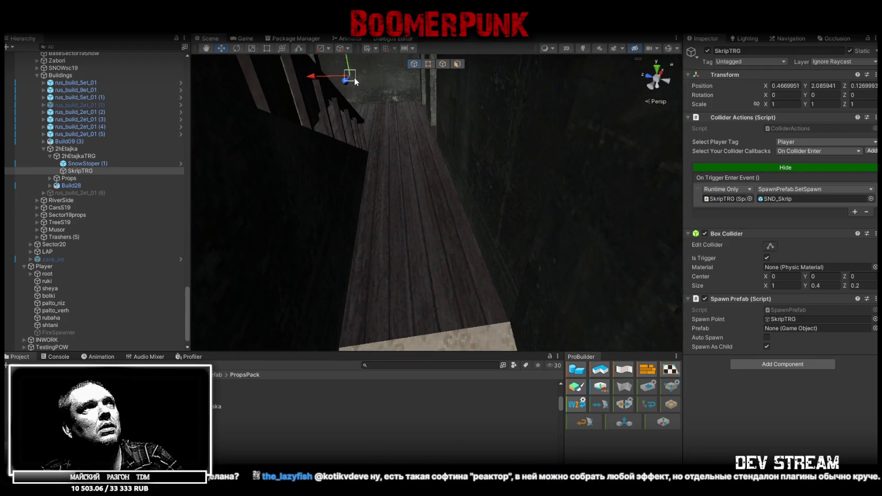
mouse_move(516, 324)
left_mouse_down()
mouse_move(557, 325)
mouse_move(425, 114)
mouse_move(459, 137)
mouse_move(397, 147)
left_mouse_up()
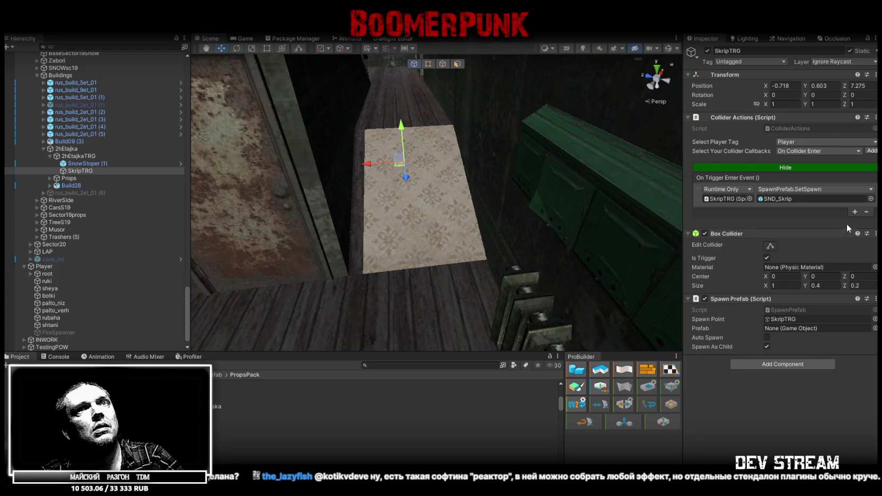
left_click(771, 246)
key("f")
mouse_move(467, 159)
left_mouse_down()
mouse_move(447, 148)
mouse_move(564, 188)
mouse_move(474, 151)
mouse_move(538, 183)
mouse_move(546, 203)
mouse_move(488, 273)
left_mouse_up()
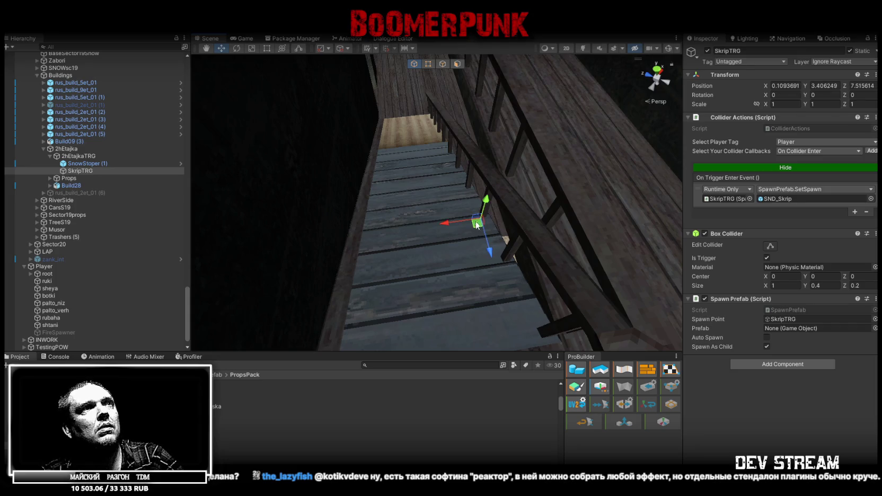
left_click(770, 246)
mouse_move(509, 222)
left_mouse_down()
mouse_move(530, 206)
mouse_move(514, 166)
mouse_move(506, 248)
mouse_move(498, 211)
left_mouse_up()
key("w")
mouse_move(407, 176)
left_mouse_down()
mouse_move(398, 172)
mouse_move(508, 247)
left_mouse_up()
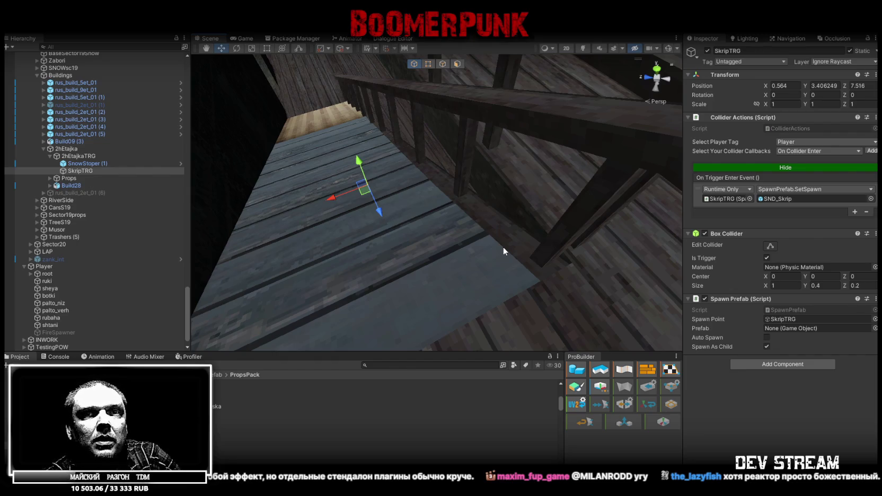
- Select the green mailbox on the stairwell wall, then the radiator below it
mouse_move(504, 247)
left_mouse_down()
mouse_move(382, 199)
mouse_move(713, 145)
mouse_move(395, 121)
mouse_move(482, 148)
mouse_move(456, 150)
mouse_move(476, 176)
mouse_move(481, 143)
mouse_move(502, 151)
left_mouse_up()
left_click(475, 154)
left_click(466, 159)
left_click(489, 256)
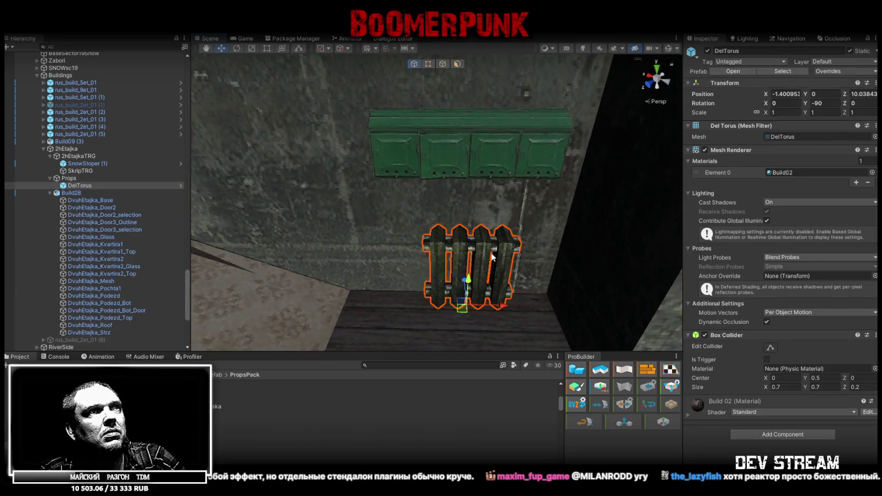
- Nudge the radiator toward the wall, frame the rusty entrance door, then face the radiator
left_click_drag(502, 308, 491, 309)
mouse_move(512, 278)
left_mouse_down()
mouse_move(345, 216)
mouse_move(394, 220)
mouse_move(506, 191)
mouse_move(430, 161)
left_mouse_up()
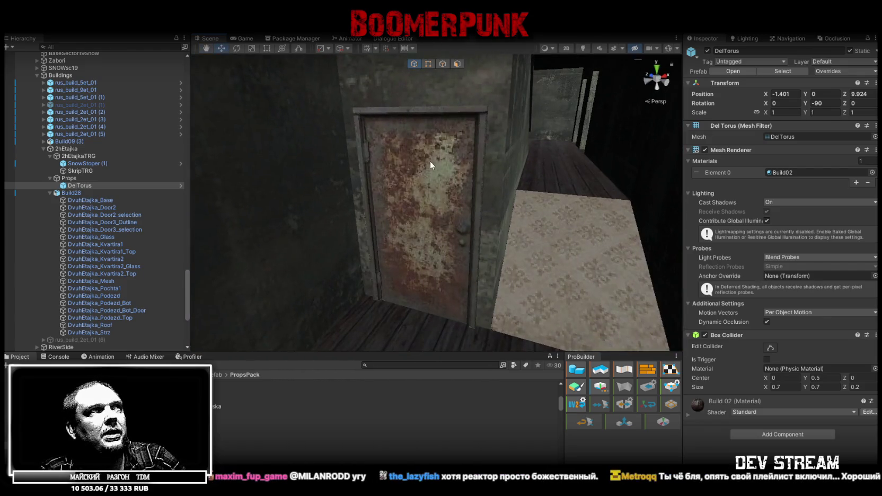
left_click(419, 183)
key("f")
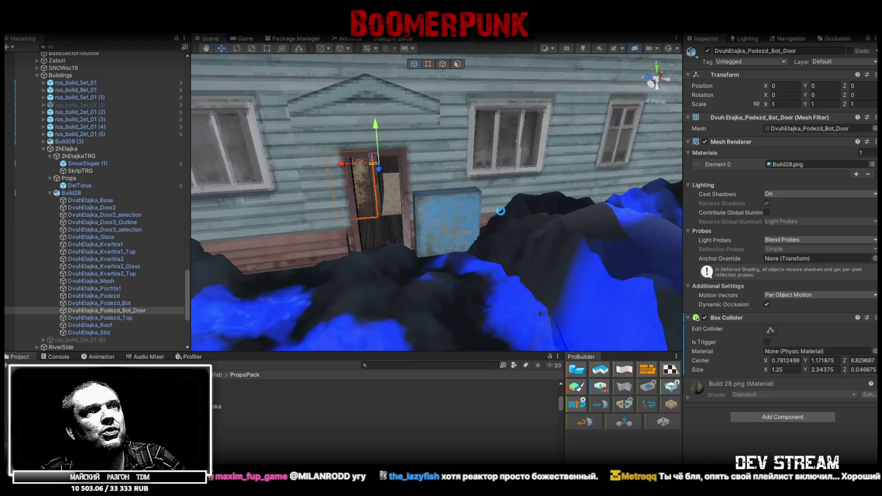
left_click_drag(393, 195, 415, 201)
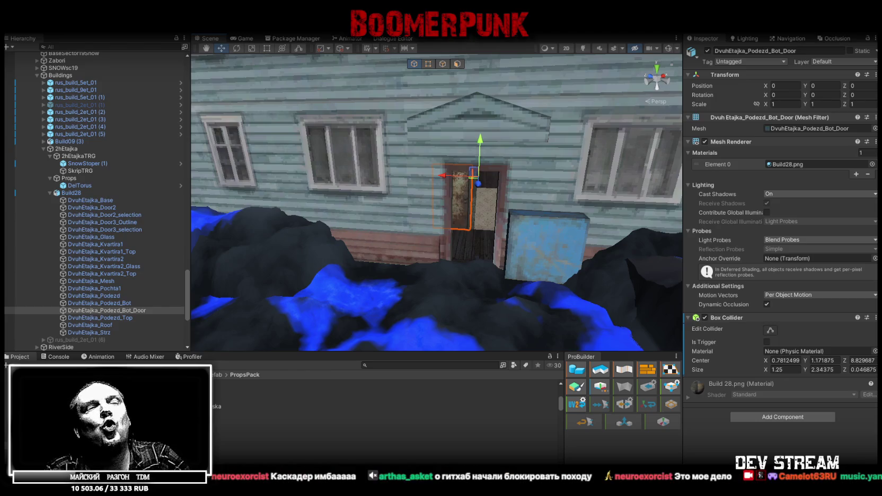
scroll(546, 184, "up", 10)
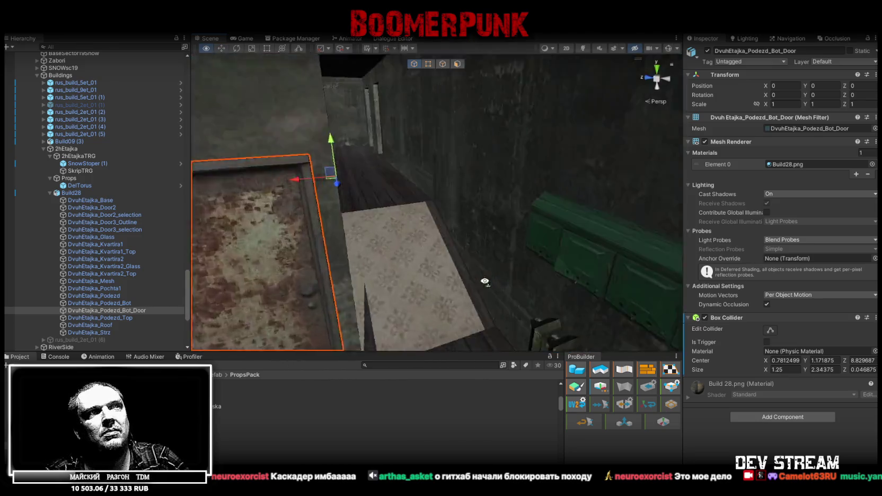
mouse_move(484, 282)
left_mouse_down()
mouse_move(603, 282)
mouse_move(592, 264)
mouse_move(508, 236)
mouse_move(512, 228)
mouse_move(501, 253)
left_mouse_up()
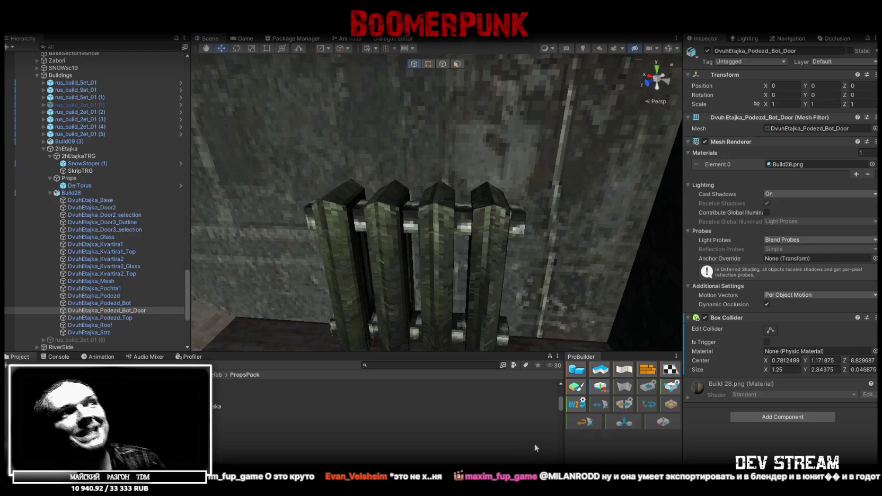
- Clear the Console messages and fly the Scene view out over the house
left_click(58, 357)
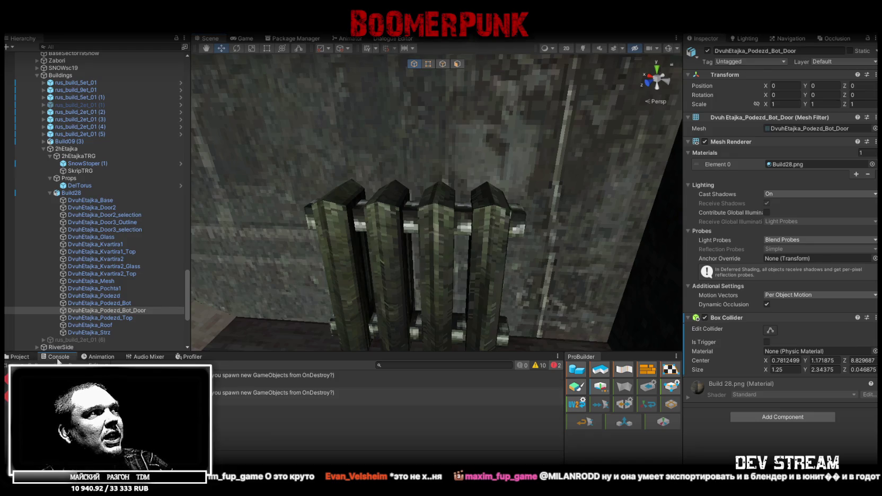
left_click(7, 365)
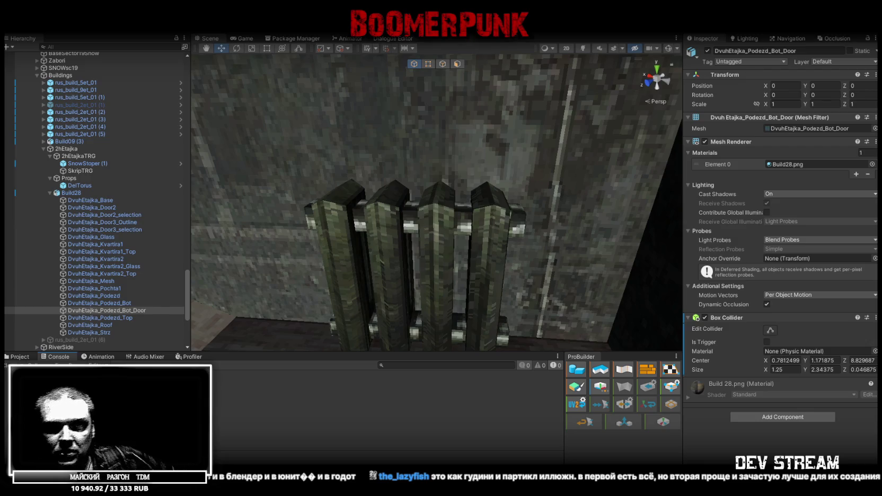
left_click_drag(386, 147, 336, 173)
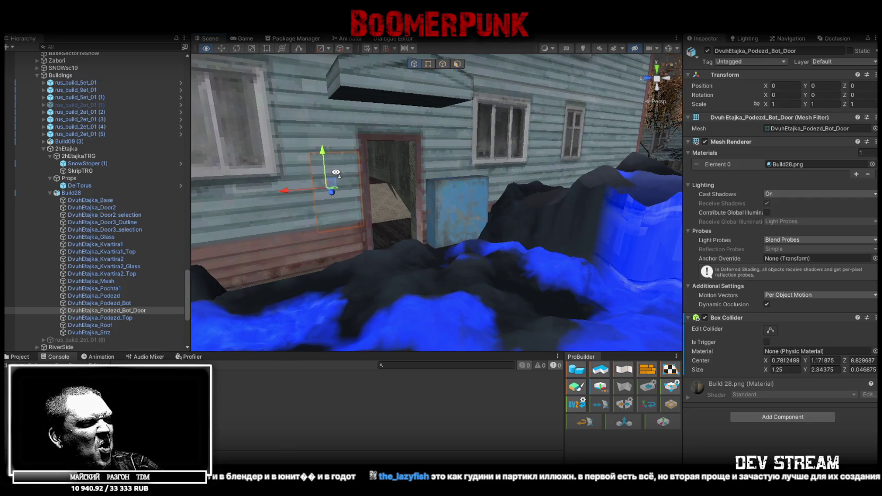
left_click_drag(336, 173, 412, 177)
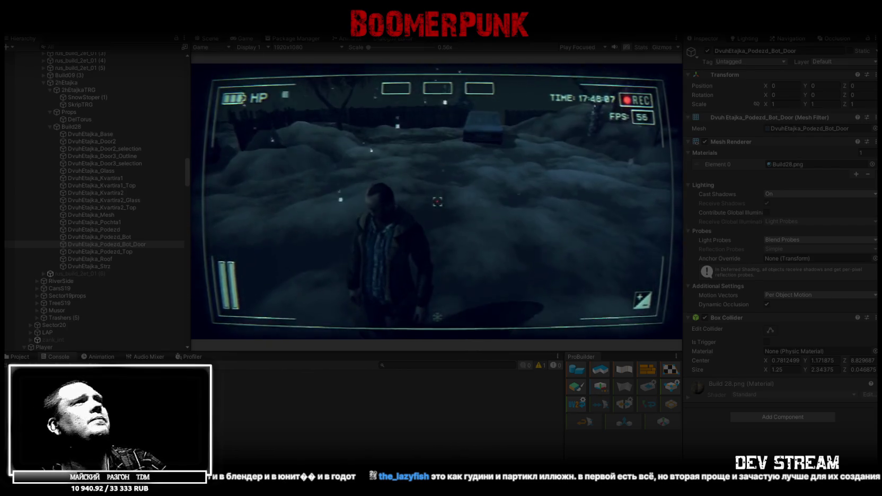
- In the playtest, drag the bottle from the bag into the top quick slot
key("Tab")
left_click(479, 139)
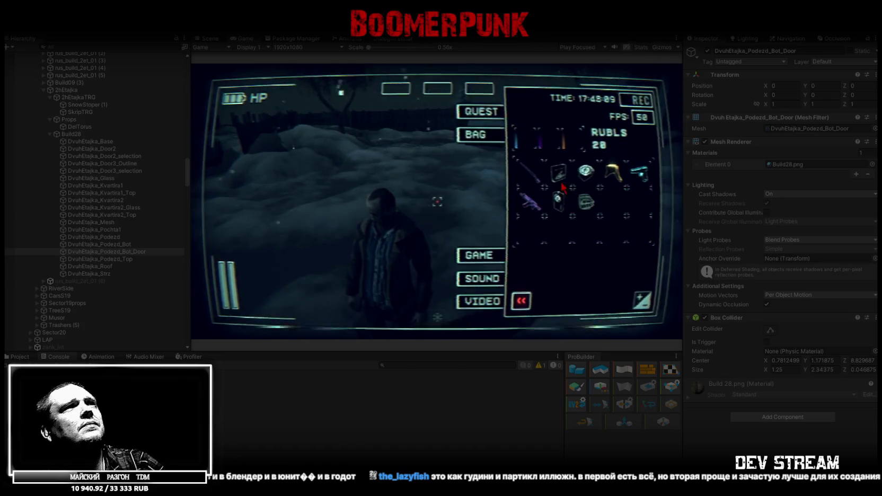
mouse_move(557, 200)
left_mouse_down()
mouse_move(477, 255)
mouse_move(436, 90)
left_mouse_up()
key("Tab")
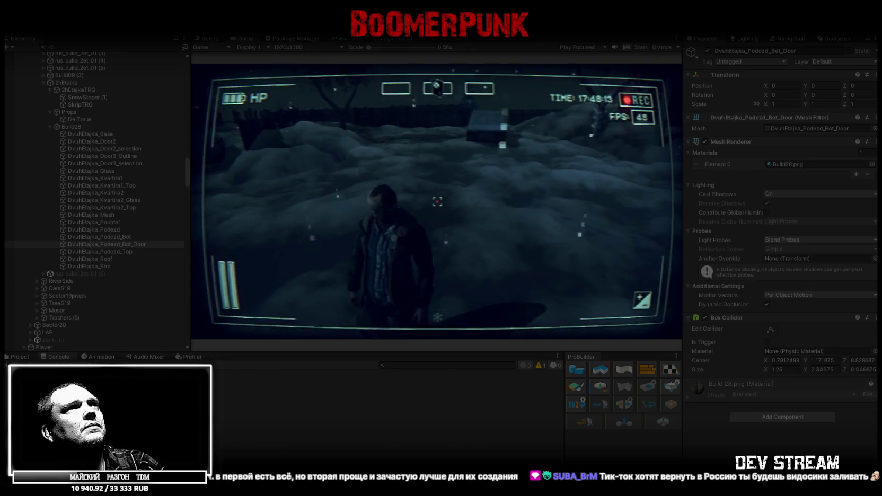
key("Tab")
- Maximize the Game view and walk the character through the entrance into the dark stairwell
double_click(245, 37)
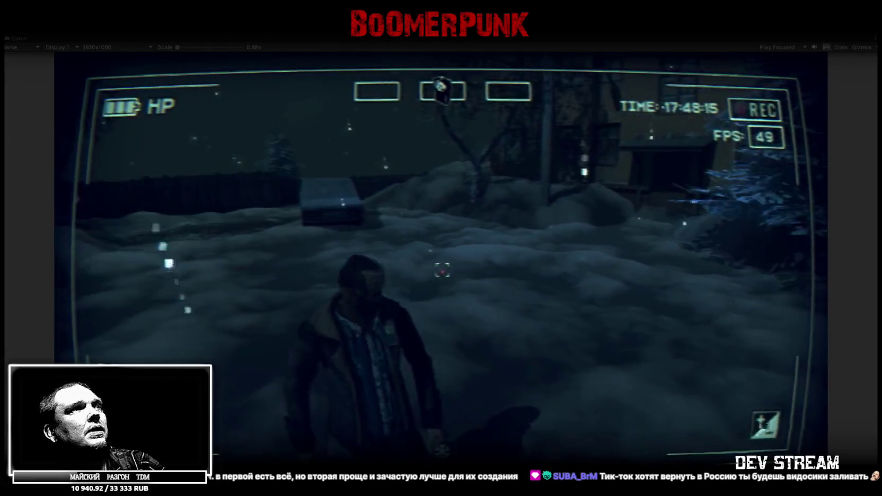
key("w")
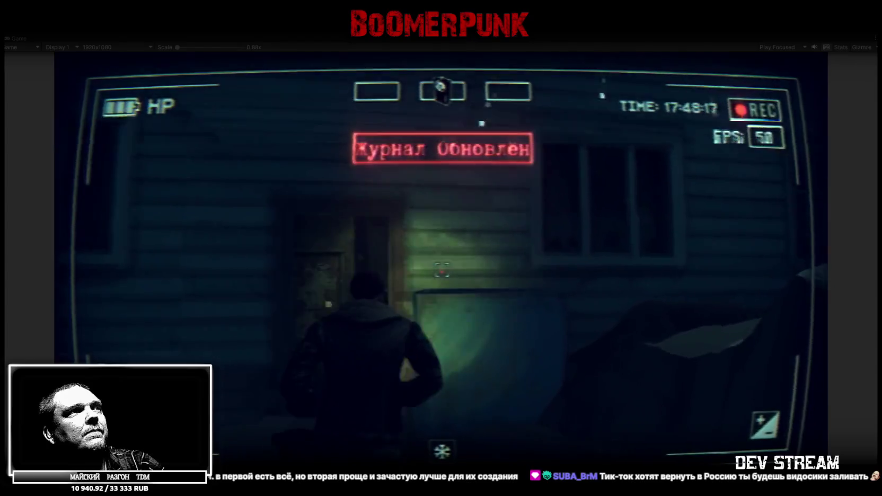
key("w")
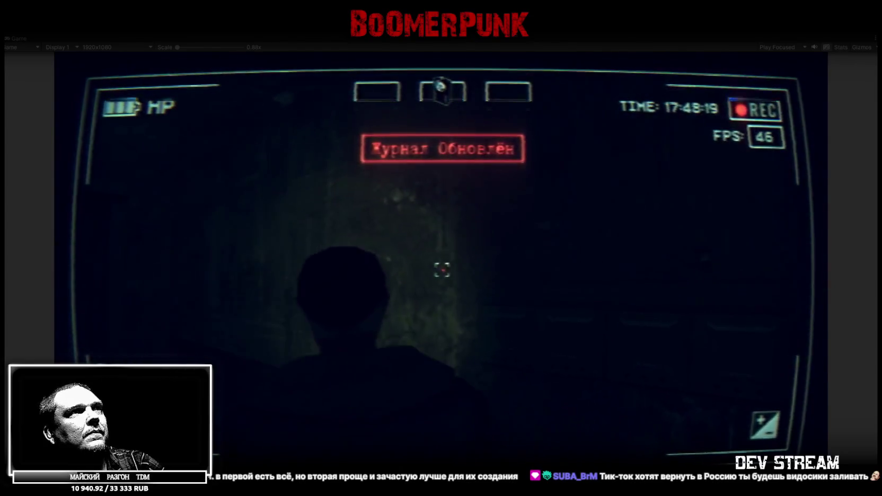
key("w")
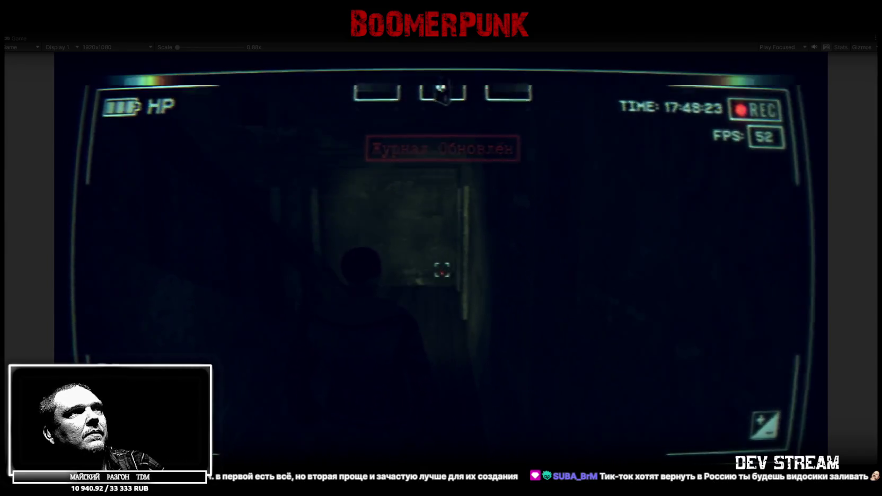
key("w")
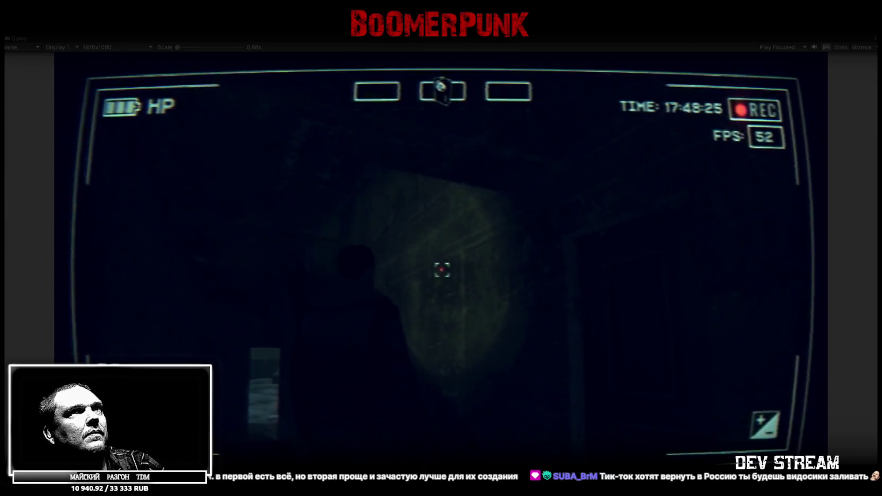
key("w")
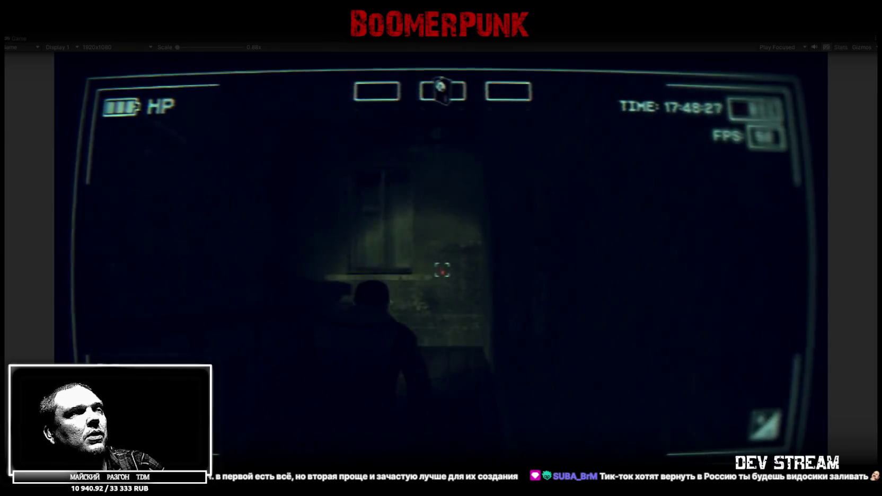
key("w")
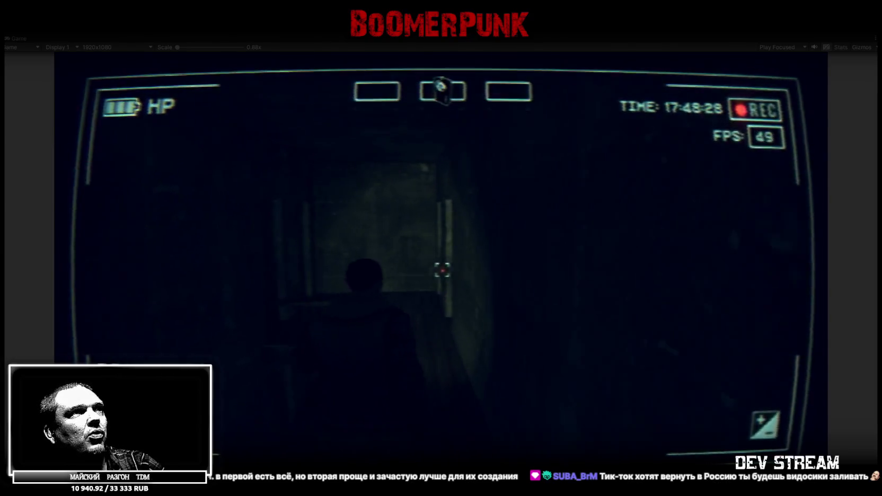
key("w")
key("w")
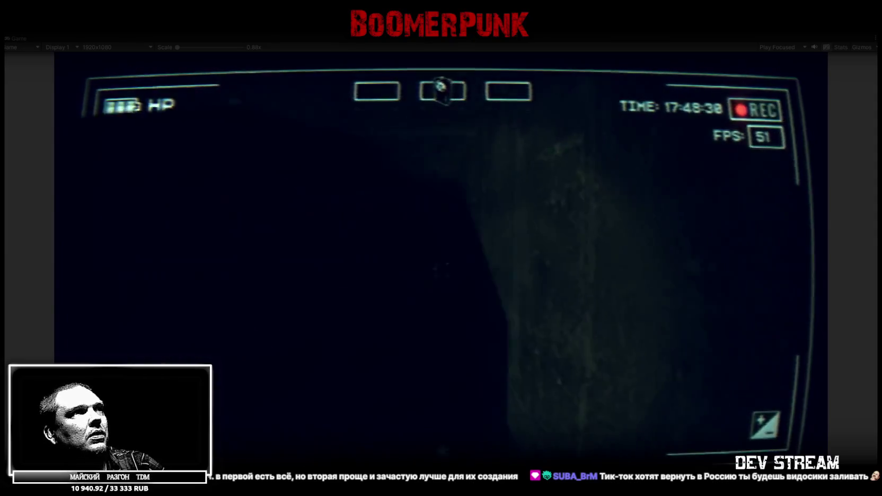
key("w")
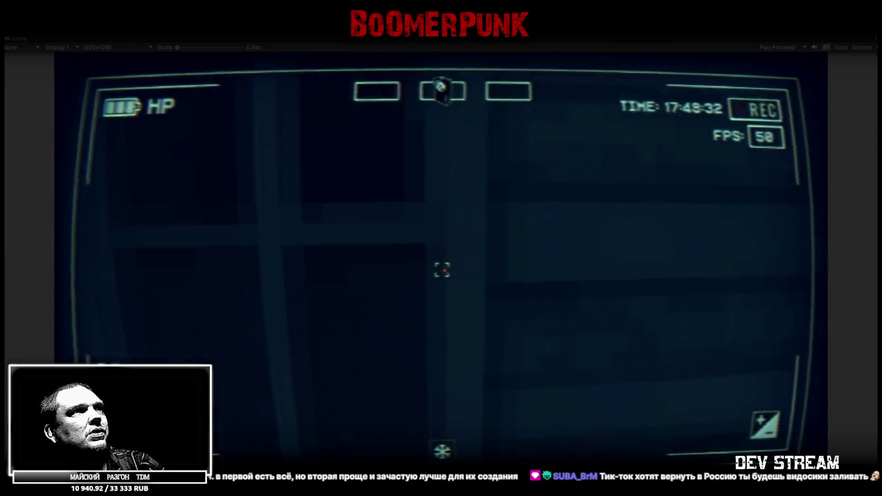
key("w")
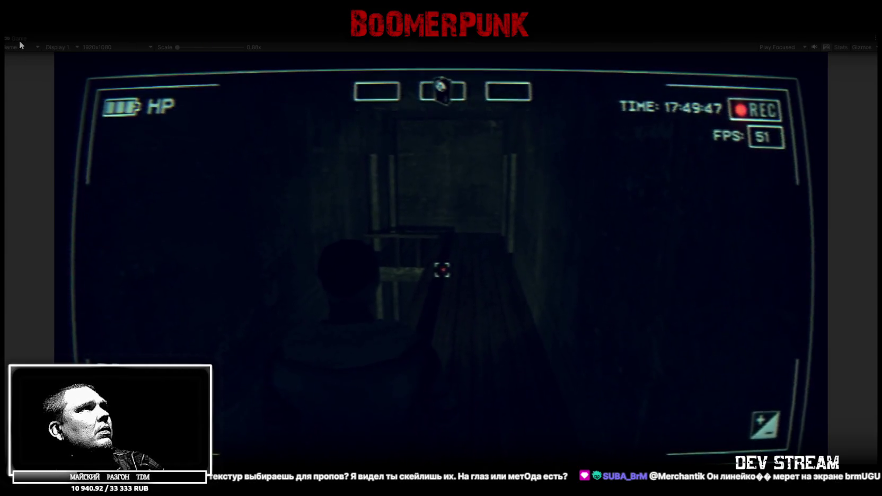
key("shift+space")
- Return to the Scene view, frame the door, and fly up to the stairwell landing
left_click(210, 39)
key("f")
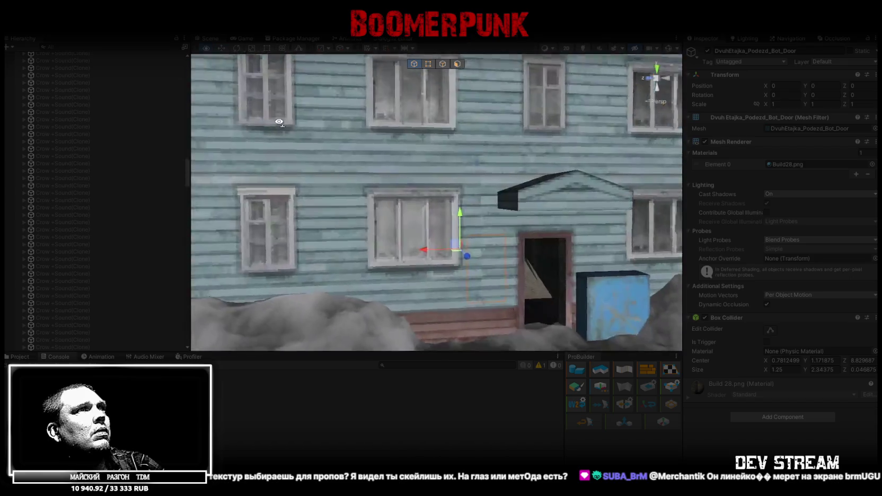
mouse_move(357, 129)
left_mouse_down()
mouse_move(580, 144)
mouse_move(402, 152)
mouse_move(364, 174)
mouse_move(434, 183)
left_mouse_up()
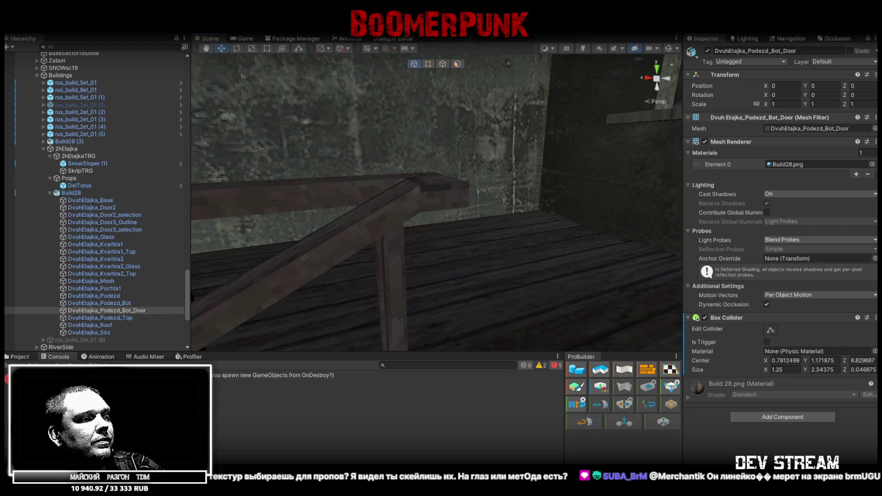
key("alt+Tab")
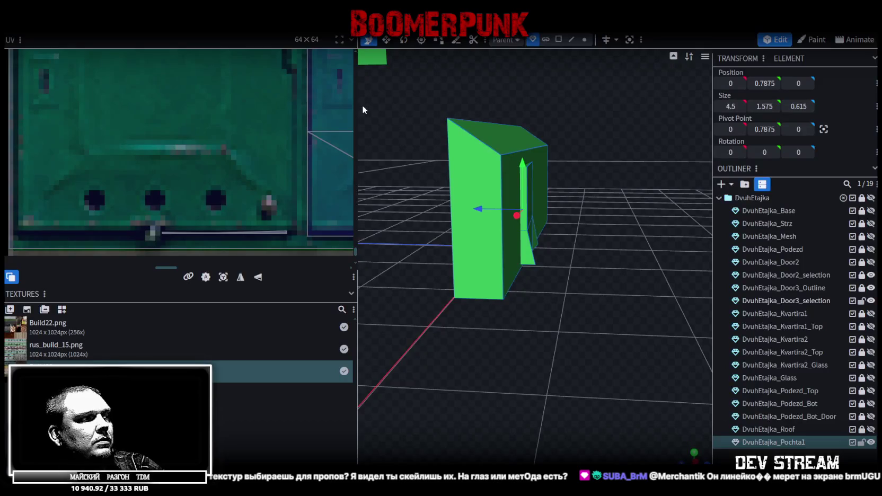
- Save the model as Build28.bbmodel, then lock and hide DvuhEtajka_Pochta1
scroll(511, 111, "down", 5)
key("ctrl+s")
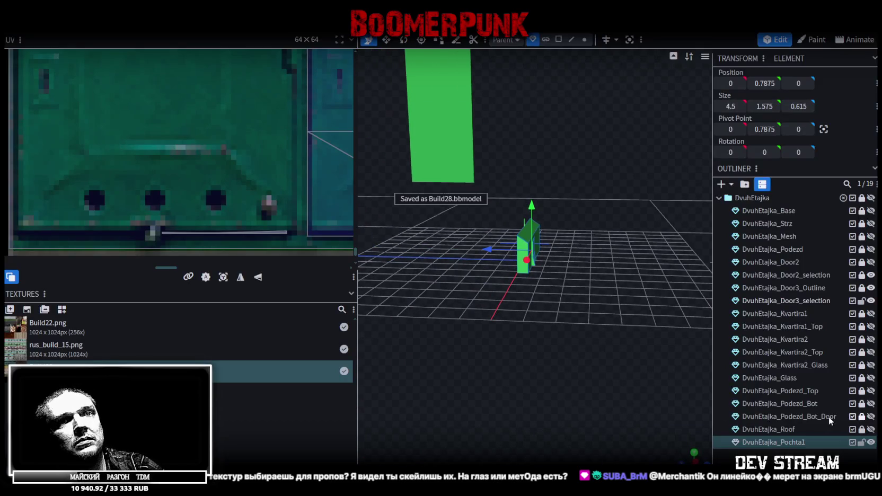
left_click(861, 443)
left_click(872, 443)
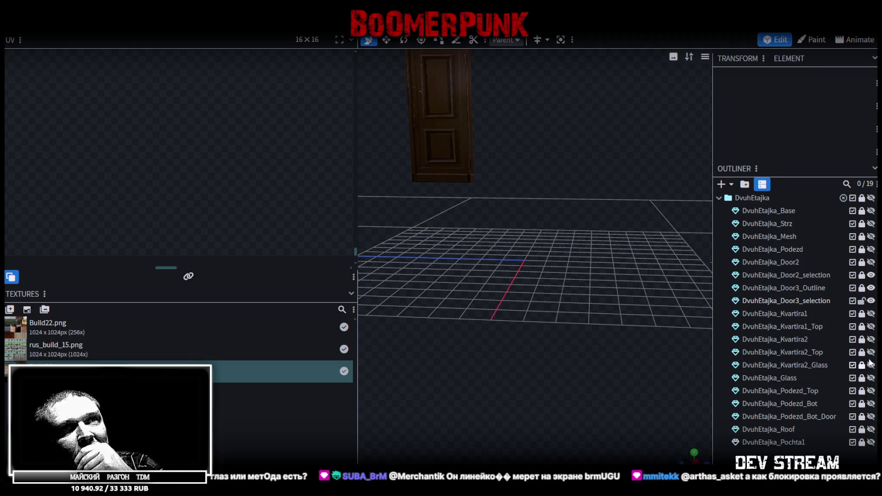
- Unhide, unlock and select DvuhEtajka_Podezd_Bot for editing
left_click(871, 403)
mouse_move(554, 290)
left_mouse_down()
mouse_move(485, 279)
mouse_move(617, 311)
mouse_move(657, 293)
mouse_move(532, 306)
mouse_move(610, 173)
mouse_move(558, 66)
mouse_move(598, 200)
mouse_move(710, 276)
left_mouse_up()
scroll(646, 174, "up", 5)
left_click(861, 404)
left_click(780, 404)
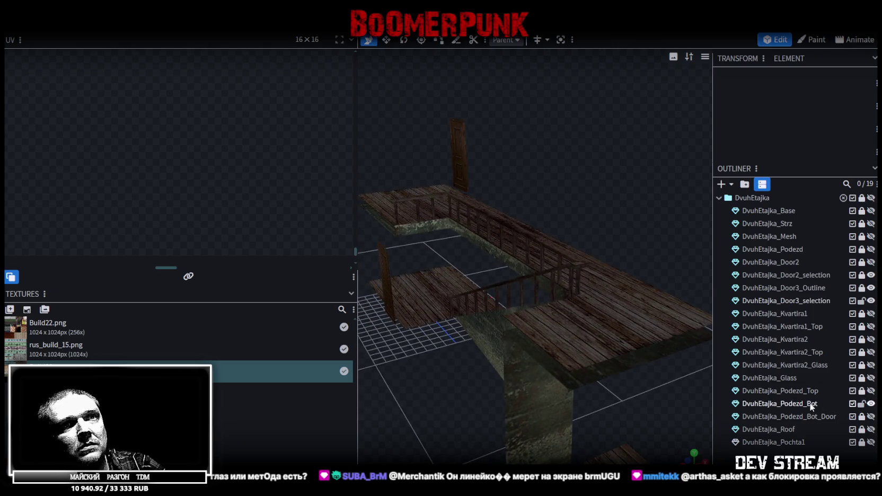
mouse_move(638, 223)
left_mouse_down()
mouse_move(617, 231)
mouse_move(513, 77)
mouse_move(588, 135)
left_mouse_up()
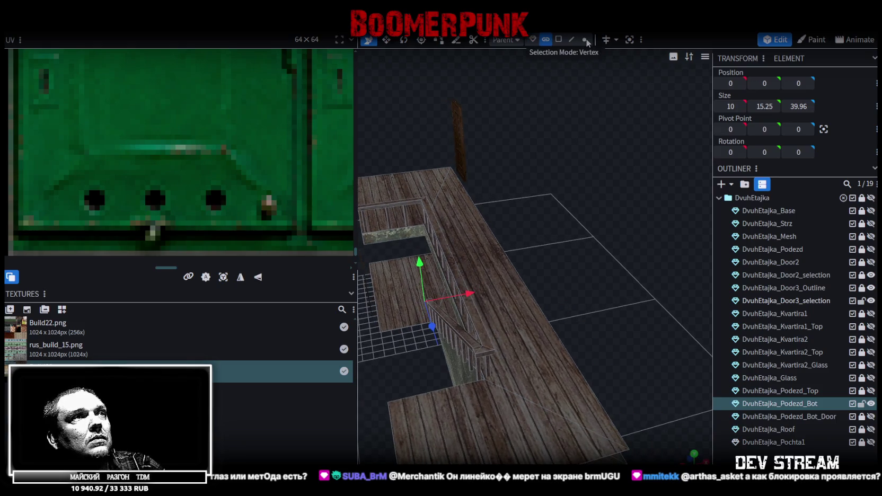
- Select the landing's top railing and raise it by 0.5 units
left_click(584, 40)
mouse_move(564, 172)
left_mouse_down()
mouse_move(605, 173)
mouse_move(595, 149)
mouse_move(471, 112)
left_mouse_up()
left_click(517, 167)
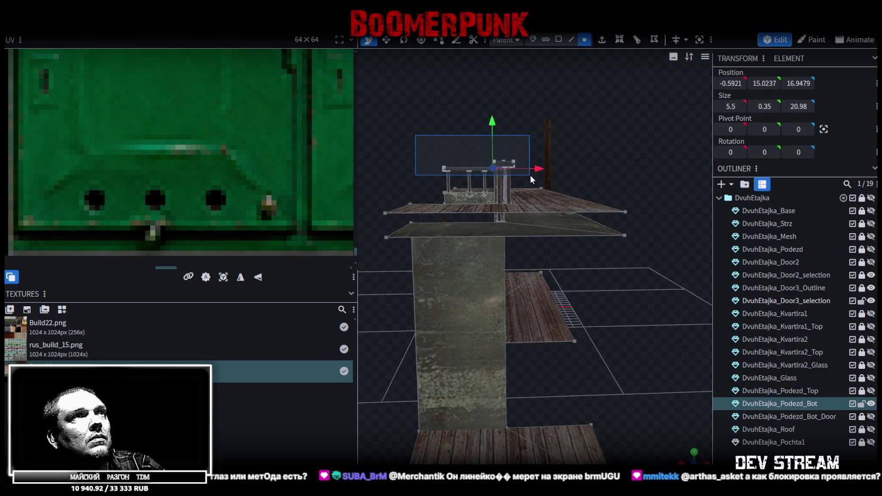
left_click_drag(486, 108, 469, 123)
left_click_drag(534, 168, 531, 154)
key("ctrl+z")
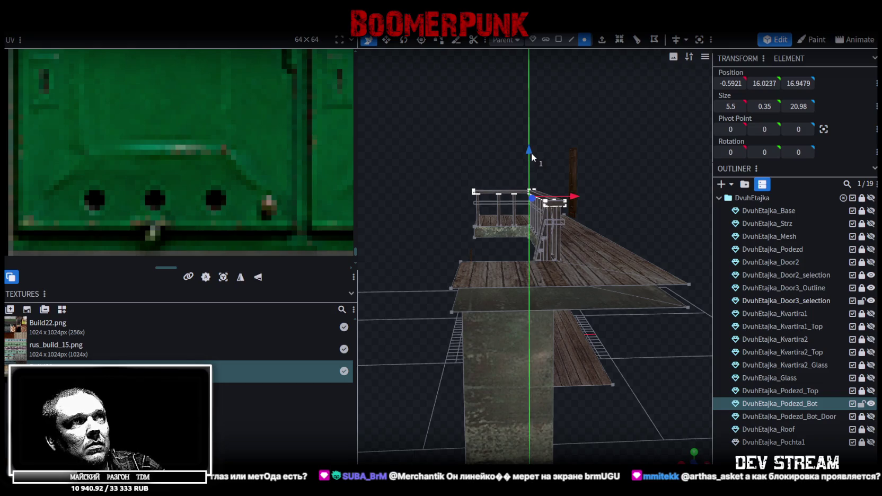
left_click_drag(530, 150, 530, 144)
mouse_move(433, 249)
left_mouse_down()
mouse_move(495, 255)
mouse_move(681, 243)
mouse_move(619, 337)
mouse_move(651, 320)
left_mouse_up()
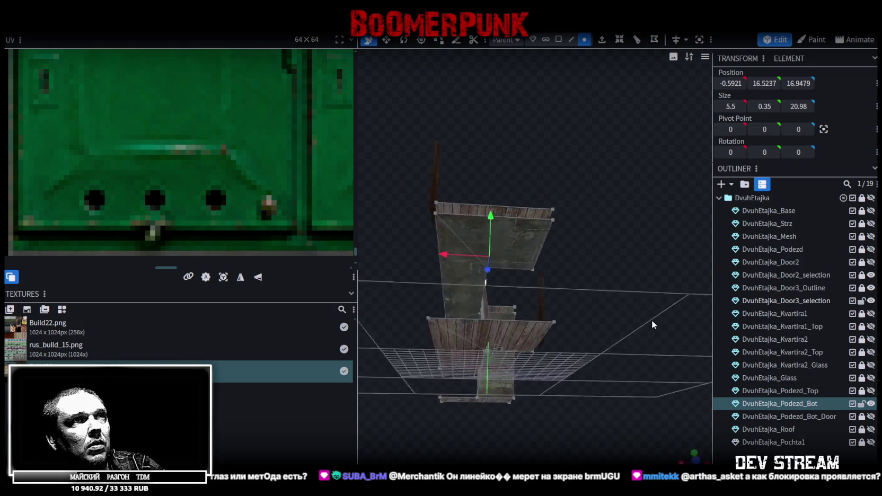
- Step the railing with Page Down and Page Up until it sits at Y 16.5237
scroll(647, 325, "up", 5)
mouse_move(531, 295)
left_mouse_down()
mouse_move(532, 270)
mouse_move(464, 294)
mouse_move(551, 366)
mouse_move(549, 388)
mouse_move(540, 388)
left_mouse_up()
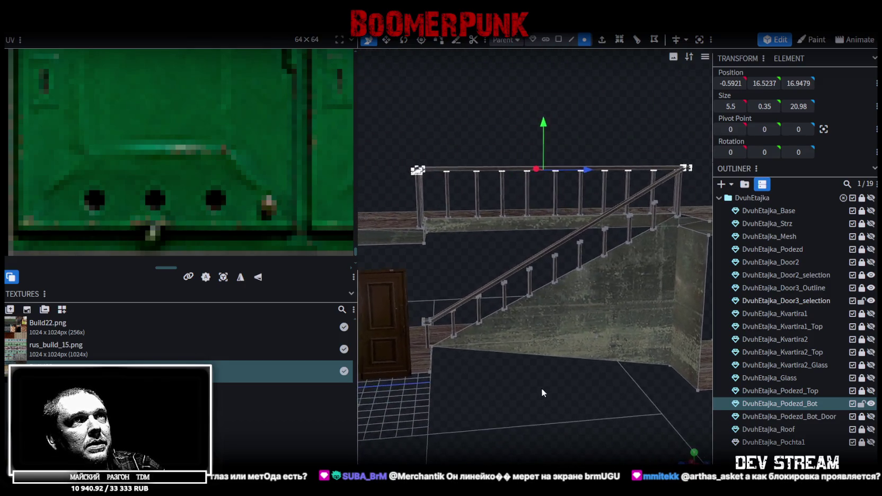
scroll(540, 388, "up", 2)
key("Page_Down")
key("Page_Down")
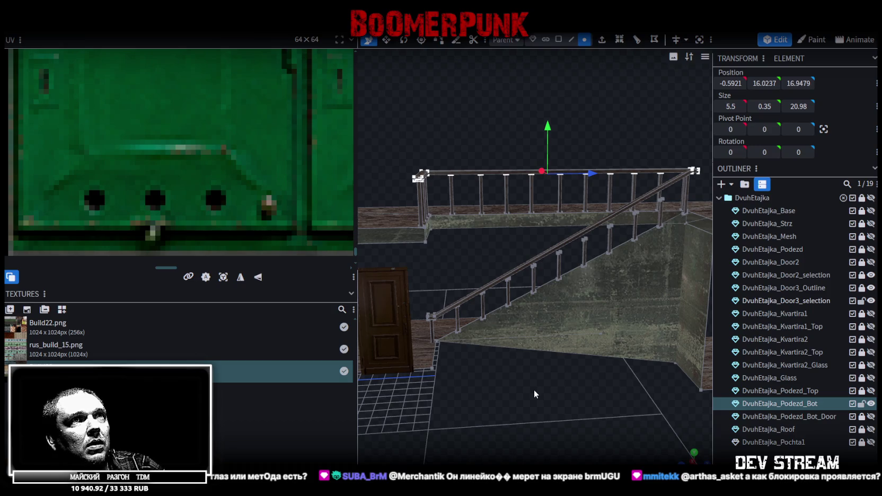
mouse_move(522, 401)
left_mouse_down()
mouse_move(548, 407)
mouse_move(625, 348)
mouse_move(618, 359)
mouse_move(664, 361)
mouse_move(599, 351)
mouse_move(508, 380)
mouse_move(497, 370)
left_mouse_up()
key("Page_Up")
key("Page_Up")
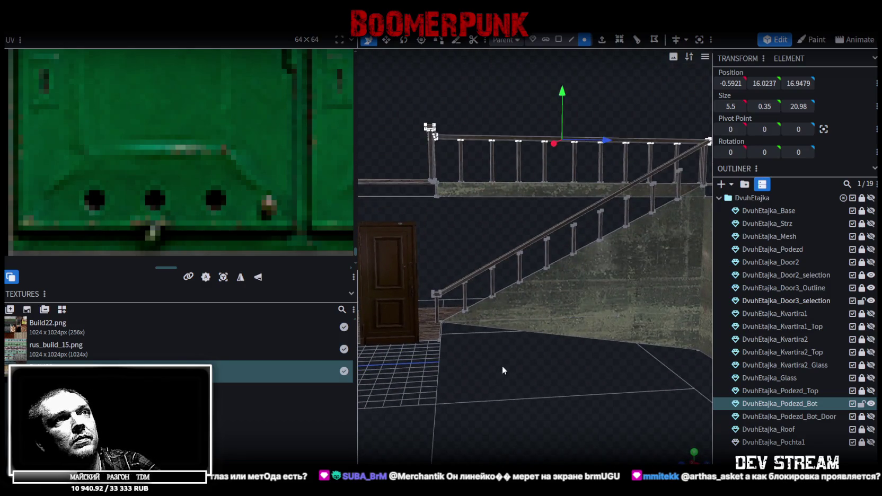
mouse_move(576, 364)
left_mouse_down()
mouse_move(566, 408)
mouse_move(577, 399)
mouse_move(495, 421)
mouse_move(531, 395)
mouse_move(542, 357)
mouse_move(521, 344)
mouse_move(617, 145)
left_mouse_up()
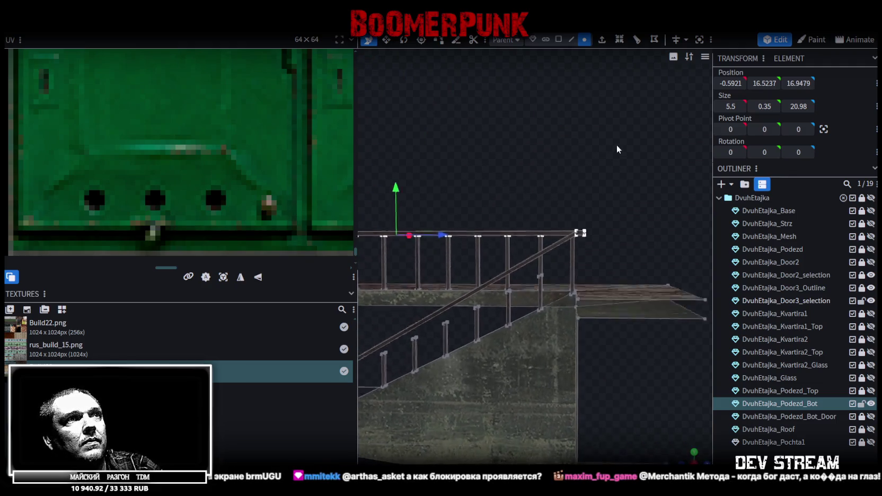
scroll(625, 135, "up", 5)
left_click(576, 249)
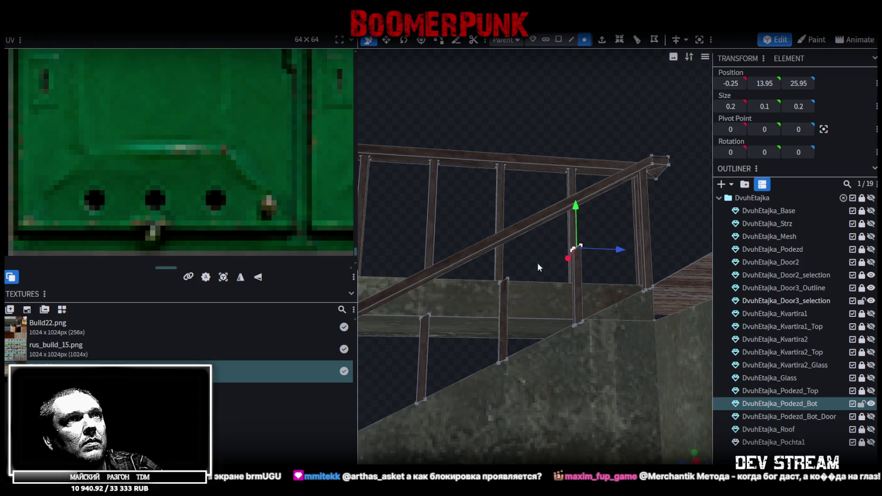
- Raise the first joint cube 1.5 units, then lower it slightly to sit on the handrail
left_click_drag(577, 206, 576, 163)
left_click_drag(546, 198, 617, 272)
scroll(620, 278, "up", 5)
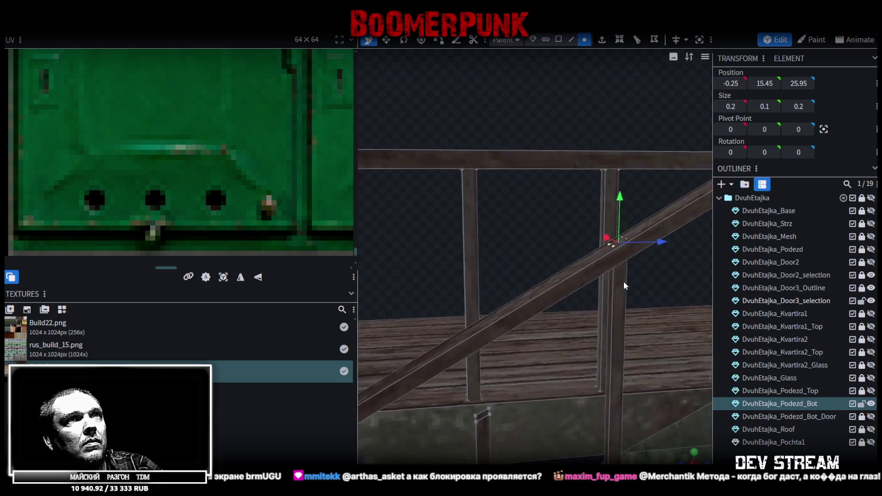
left_click_drag(612, 195, 613, 204)
mouse_move(513, 319)
left_mouse_down()
mouse_move(570, 217)
mouse_move(571, 196)
mouse_move(604, 186)
mouse_move(636, 195)
mouse_move(619, 110)
mouse_move(552, 278)
left_mouse_up()
- Raise the next lower post tops, one by 0.9, up to meet the handrail
left_click(610, 232)
left_click(524, 228)
left_click_drag(533, 193, 532, 165)
mouse_move(493, 302)
left_mouse_down()
mouse_move(483, 327)
mouse_move(499, 253)
mouse_move(479, 236)
mouse_move(472, 168)
left_mouse_up()
left_click(503, 241)
mouse_move(472, 175)
left_mouse_down()
mouse_move(438, 312)
mouse_move(497, 261)
mouse_move(480, 260)
mouse_move(553, 251)
mouse_move(536, 255)
mouse_move(569, 260)
mouse_move(480, 439)
mouse_move(496, 429)
mouse_move(521, 368)
left_mouse_up()
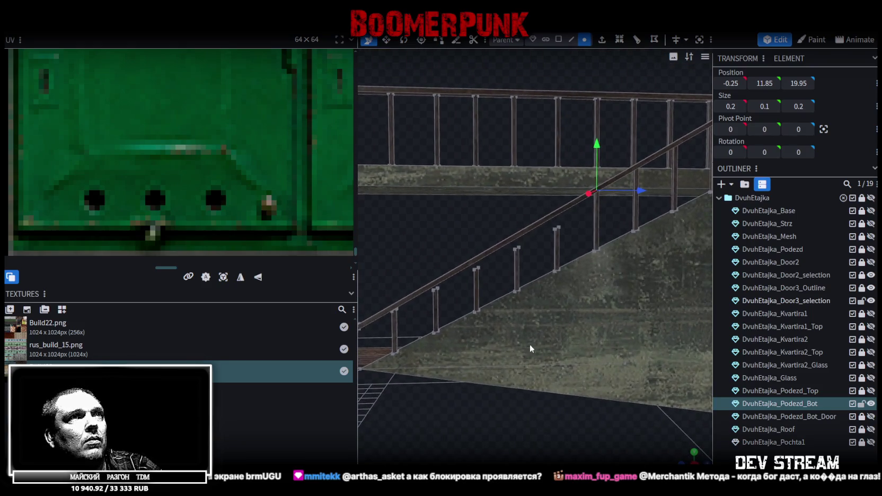
- Raise the vertices at the railing's lower end by 0.8 units
mouse_move(565, 222)
left_mouse_down()
mouse_move(417, 285)
mouse_move(412, 259)
mouse_move(402, 259)
left_mouse_up()
left_click_drag(536, 192, 538, 179)
mouse_move(552, 239)
left_mouse_down()
mouse_move(564, 300)
mouse_move(596, 183)
mouse_move(515, 211)
left_mouse_up()
left_click_drag(567, 139, 564, 135)
scroll(527, 308, "up", 3)
left_click_drag(527, 308, 578, 177)
- Raise the handrail's bottom end by 0.75, up to Y 6.8
left_click_drag(406, 181, 588, 269)
scroll(587, 269, "up", 2)
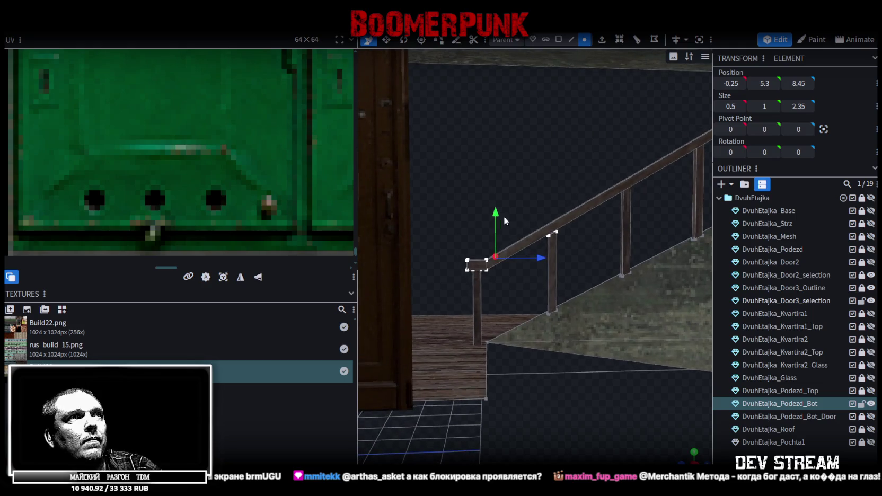
left_click_drag(496, 212, 501, 155)
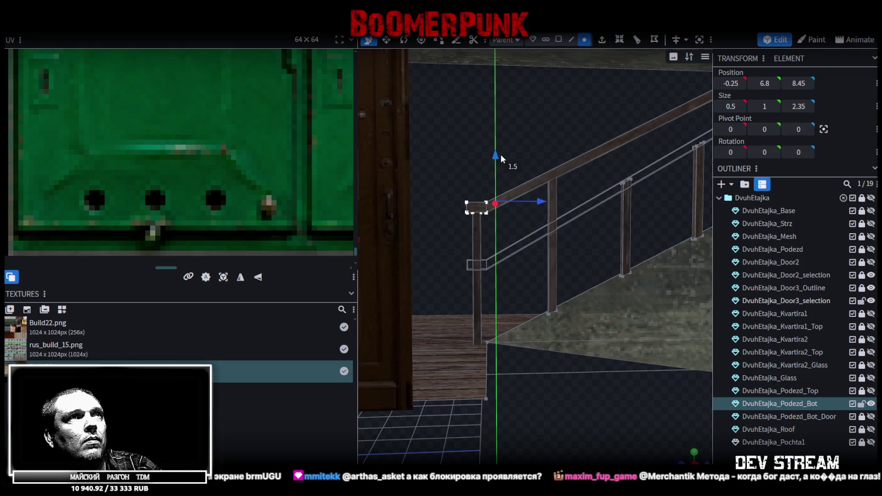
left_click_drag(551, 384, 575, 357)
scroll(503, 378, "up", 5)
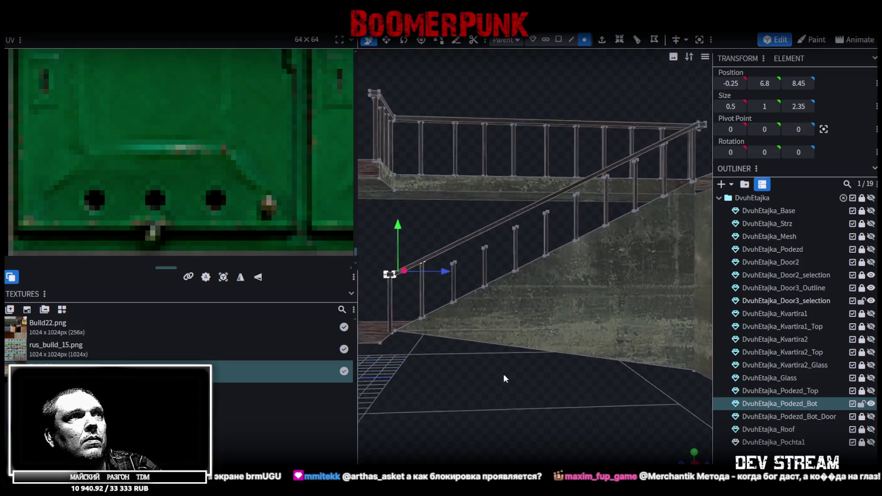
mouse_move(503, 373)
left_mouse_down()
mouse_move(511, 387)
mouse_move(496, 412)
mouse_move(524, 324)
mouse_move(515, 344)
mouse_move(601, 237)
left_mouse_up()
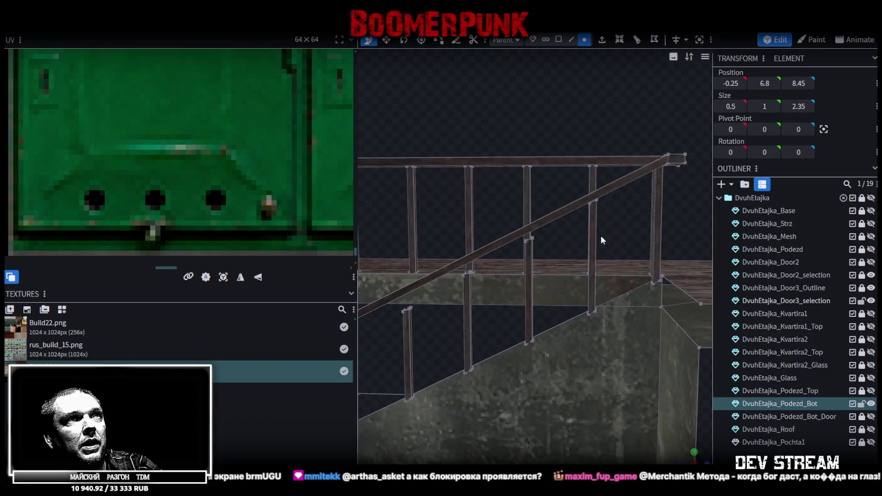
- Slide the post-handrail joint piece down onto the next post top and raise it to the handrail
left_click(591, 200)
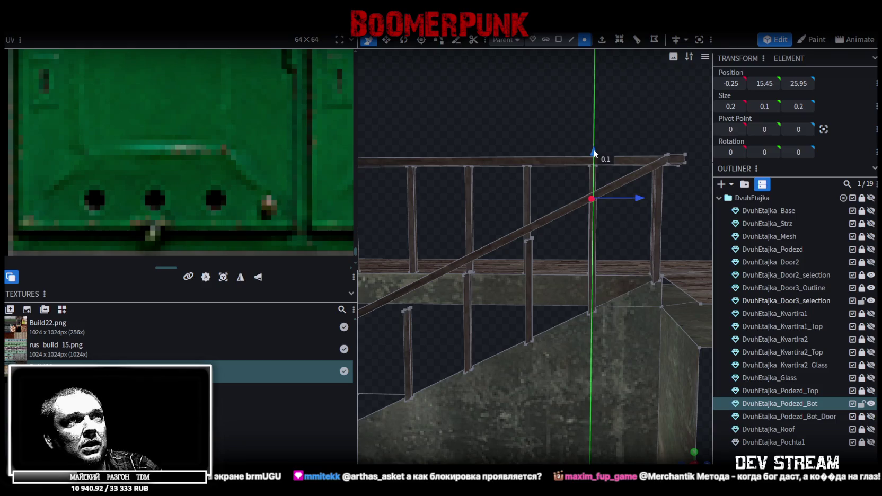
mouse_move(512, 221)
left_mouse_down()
mouse_move(548, 245)
mouse_move(529, 185)
mouse_move(555, 237)
mouse_move(542, 176)
mouse_move(629, 245)
mouse_move(556, 271)
mouse_move(534, 300)
mouse_move(531, 374)
mouse_move(563, 363)
mouse_move(610, 320)
left_mouse_up()
left_click_drag(566, 237, 535, 256)
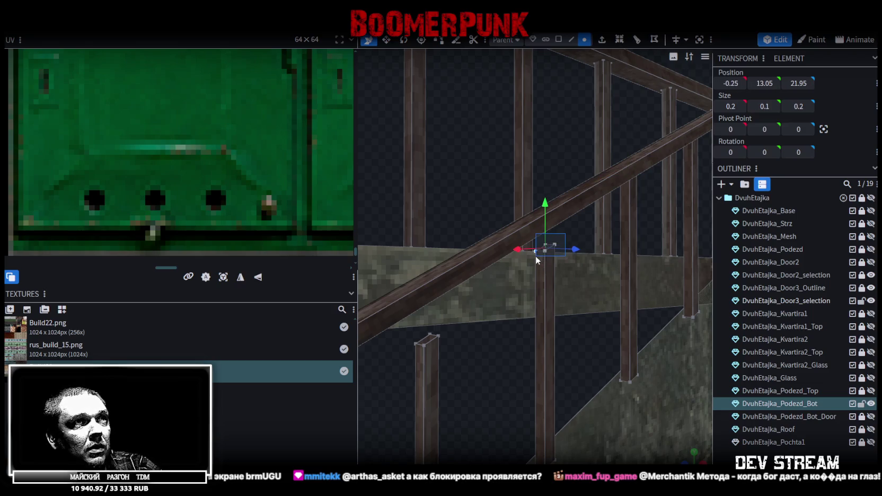
left_click_drag(542, 198, 543, 173)
left_click_drag(493, 376, 567, 348)
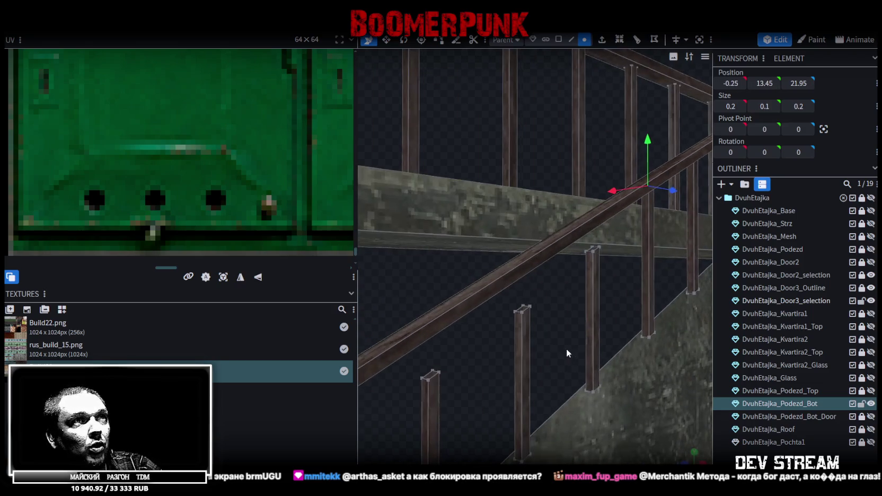
mouse_move(473, 389)
left_mouse_down()
mouse_move(505, 381)
mouse_move(459, 343)
mouse_move(413, 346)
mouse_move(531, 370)
mouse_move(547, 290)
left_mouse_up()
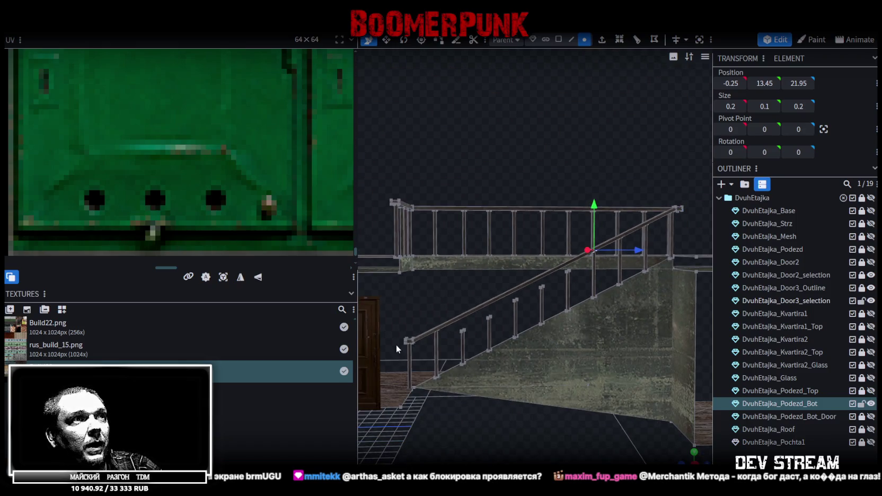
scroll(542, 307, "up", 5)
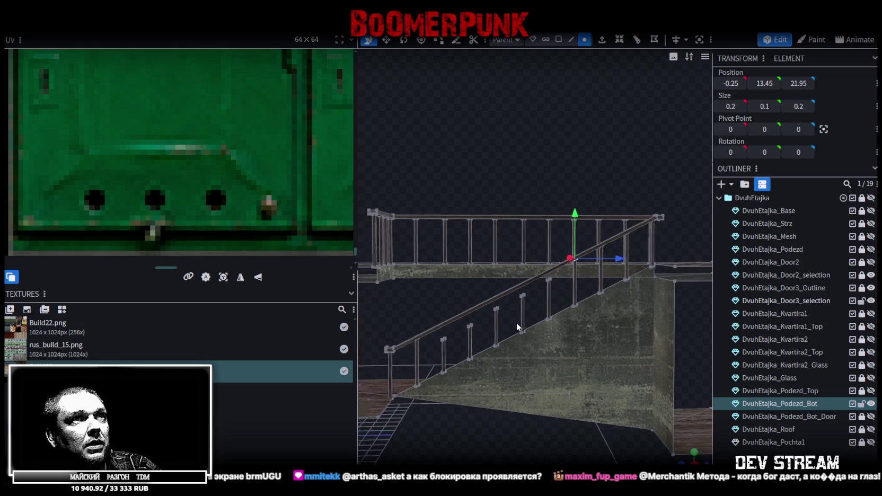
- Raise another post top 0.4, then move a joint piece down to the lower post and up to the handrail
left_click(531, 313)
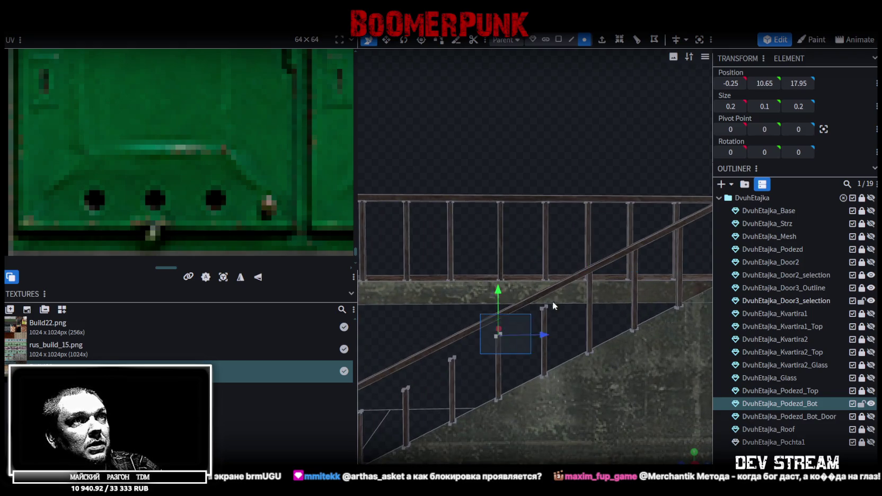
left_click_drag(524, 279, 522, 264)
scroll(509, 312, "up", 5)
left_click(433, 387)
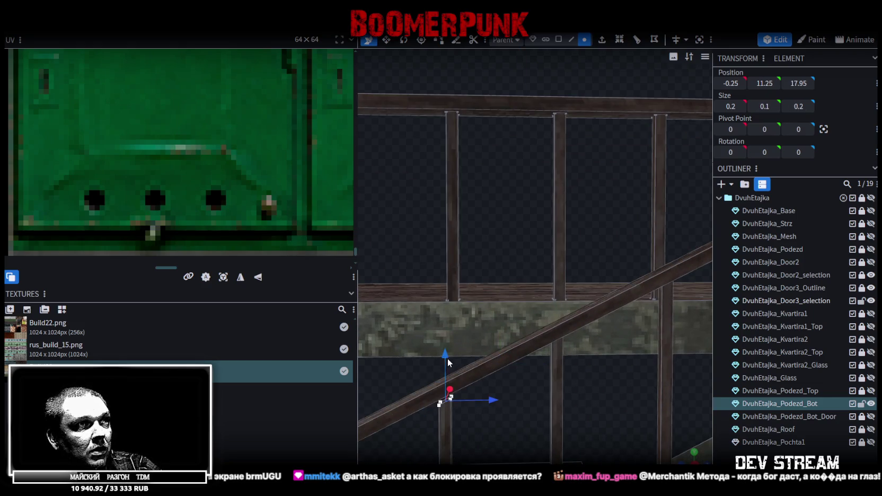
scroll(530, 337, "down", 5)
scroll(561, 333, "down", 3)
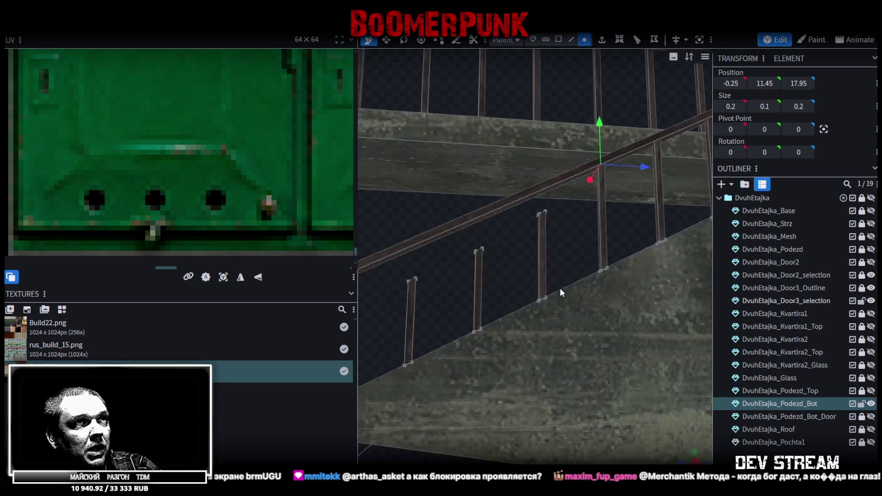
mouse_move(542, 263)
left_mouse_down()
mouse_move(532, 189)
mouse_move(556, 284)
left_mouse_up()
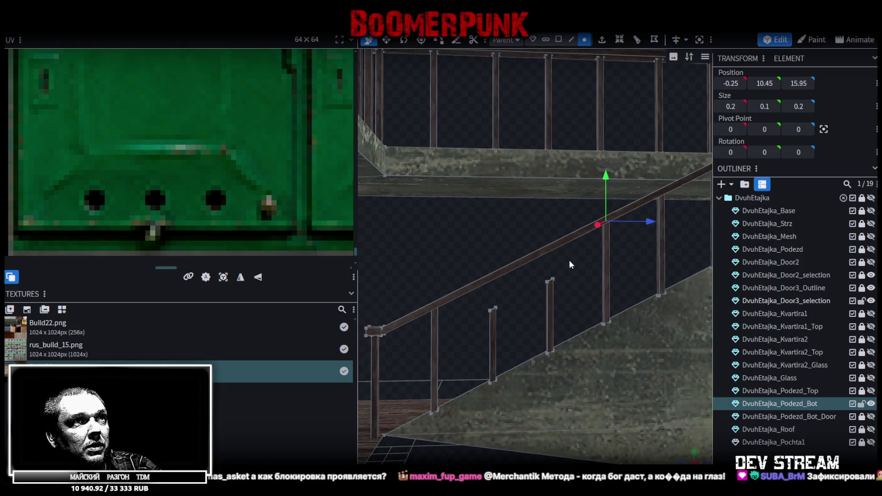
mouse_move(552, 229)
left_mouse_down()
mouse_move(554, 213)
mouse_move(506, 291)
mouse_move(477, 296)
mouse_move(496, 249)
left_mouse_up()
mouse_move(471, 329)
left_mouse_down()
mouse_move(496, 426)
mouse_move(472, 359)
mouse_move(584, 359)
left_mouse_up()
- Save the model as Build28.bbmodel and check the whole staircase in textured shading
key("ctrl+s")
key("z")
key("z")
key("z")
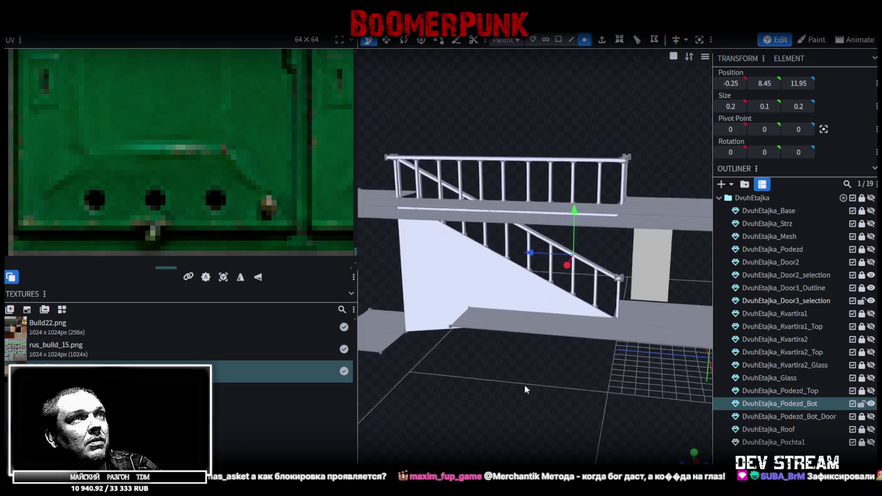
key("z")
key("z")
mouse_move(575, 419)
left_mouse_down()
mouse_move(587, 432)
mouse_move(545, 419)
mouse_move(534, 355)
mouse_move(633, 379)
mouse_move(642, 373)
mouse_move(550, 369)
mouse_move(484, 379)
mouse_move(521, 422)
mouse_move(533, 417)
left_mouse_up()
key("ctrl+s")
scroll(535, 355, "up", 5)
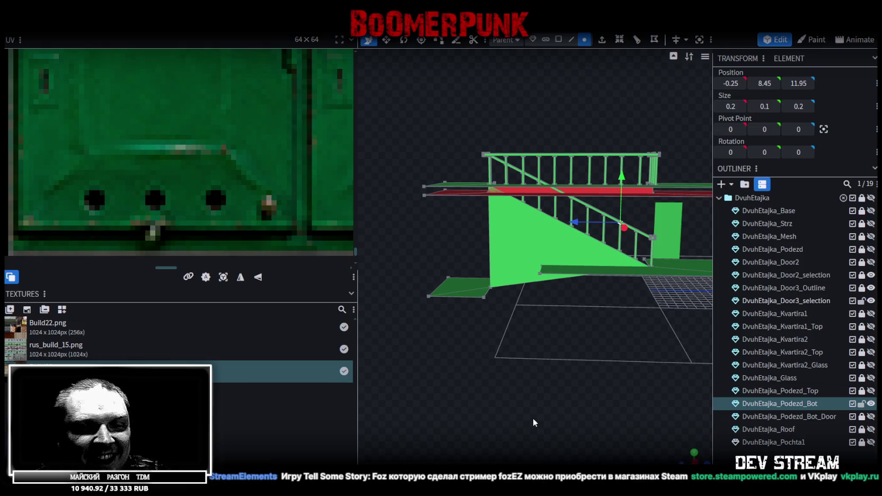
- View the railing and ramp from the other side and save the model
mouse_move(546, 434)
left_mouse_down()
mouse_move(577, 386)
mouse_move(415, 374)
mouse_move(332, 380)
mouse_move(472, 422)
left_mouse_up()
scroll(534, 358, "up", 5)
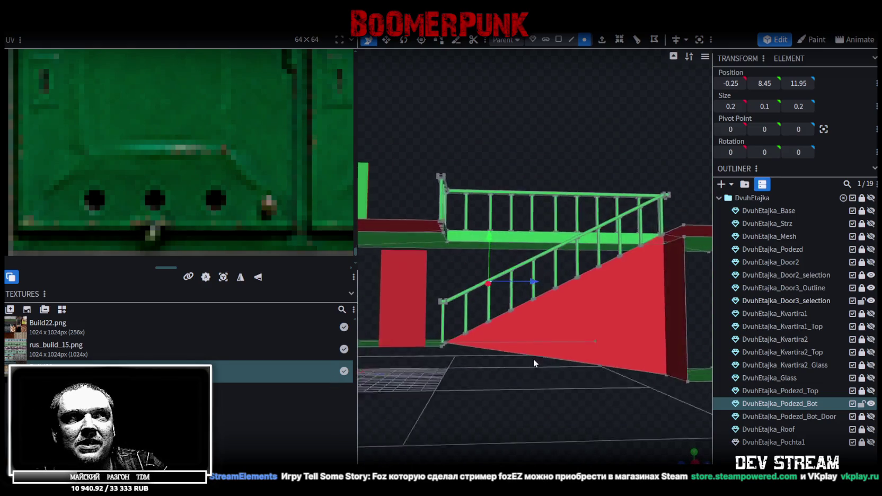
scroll(513, 363, "down", 3)
mouse_move(515, 369)
left_mouse_down()
mouse_move(488, 378)
mouse_move(506, 393)
mouse_move(511, 389)
mouse_move(442, 420)
mouse_move(519, 393)
mouse_move(533, 397)
mouse_move(507, 389)
mouse_move(522, 403)
mouse_move(560, 409)
mouse_move(565, 382)
mouse_move(624, 388)
mouse_move(513, 348)
mouse_move(576, 300)
left_mouse_up()
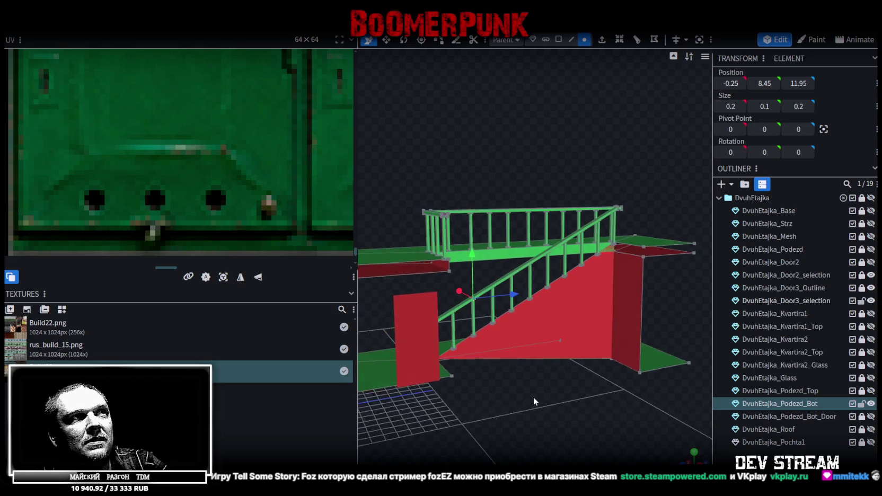
key("ctrl+s")
- Lower the landing railing's corner piece from Y 16.75 to 16.5
scroll(595, 306, "up", 5)
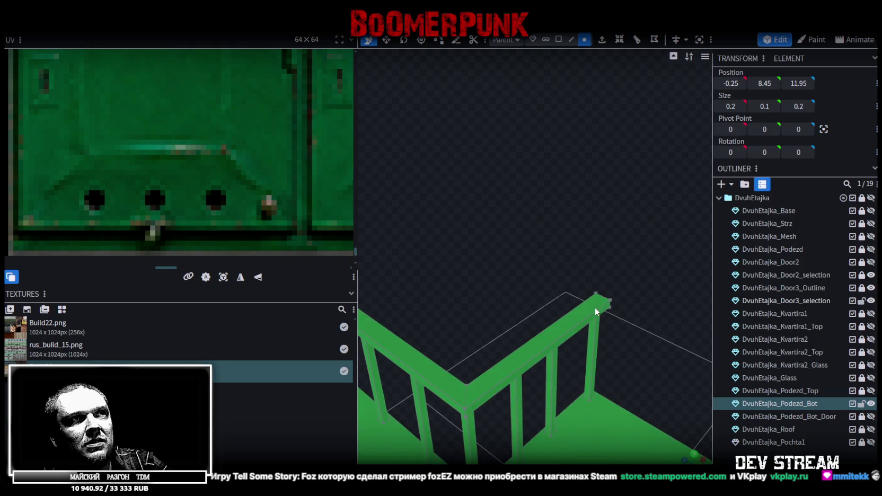
left_click(608, 303)
left_click_drag(617, 314, 615, 323)
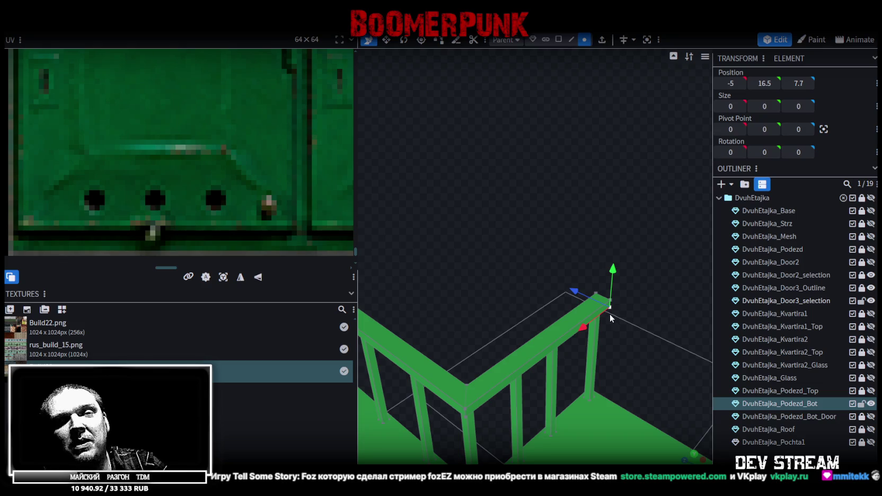
mouse_move(604, 310)
left_mouse_down()
mouse_move(633, 320)
mouse_move(596, 295)
left_mouse_up()
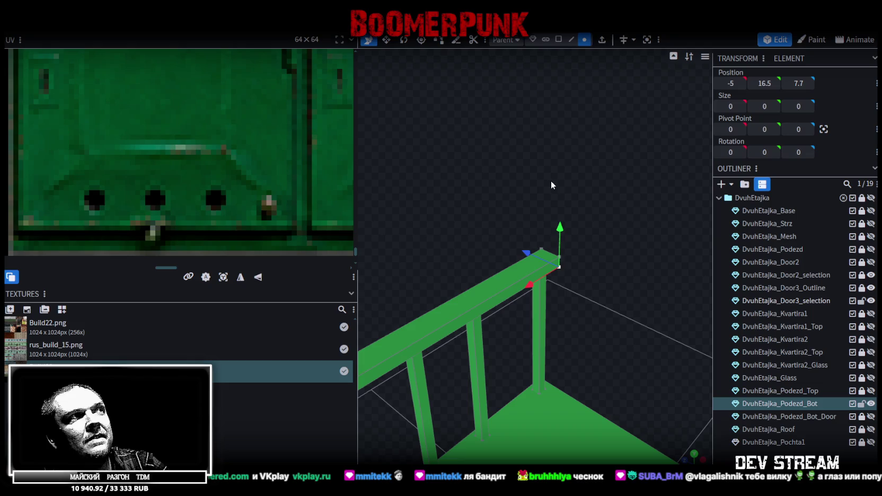
left_click(540, 248)
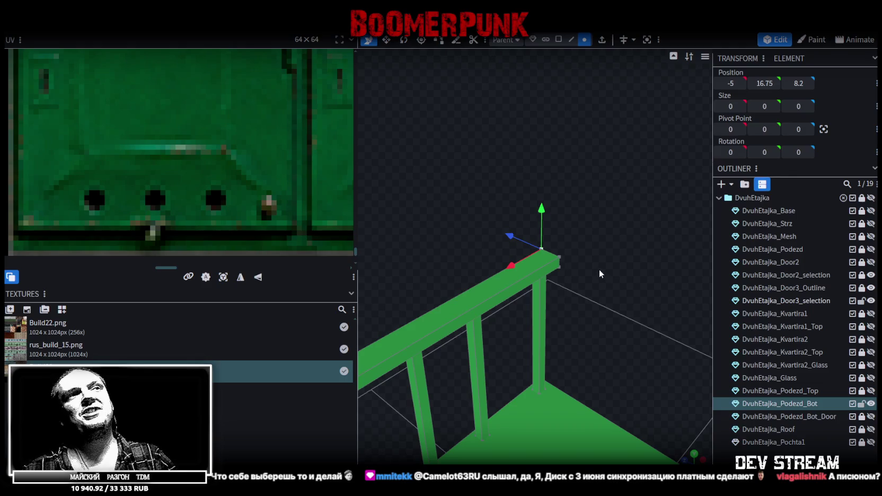
scroll(599, 269, "down", 3)
mouse_move(584, 294)
left_mouse_down()
mouse_move(627, 263)
mouse_move(496, 248)
mouse_move(599, 341)
mouse_move(446, 340)
mouse_move(517, 346)
mouse_move(403, 201)
left_mouse_up()
left_click(71, 33)
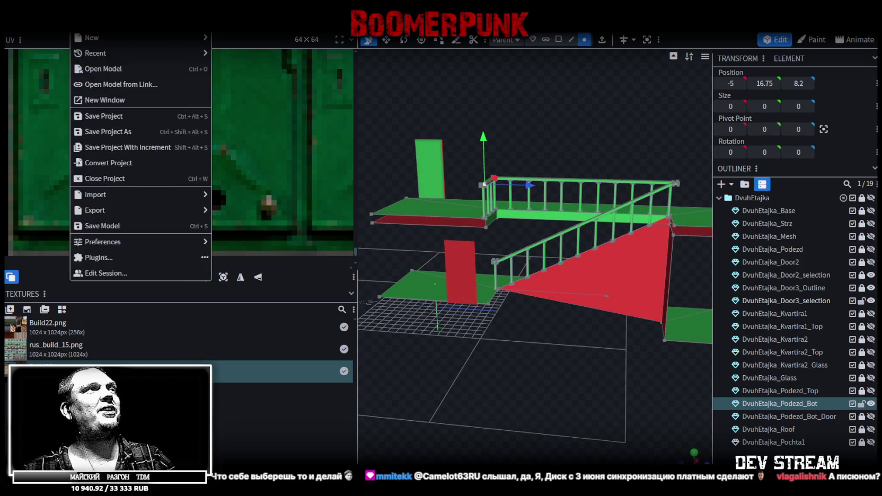
mouse_move(198, 209)
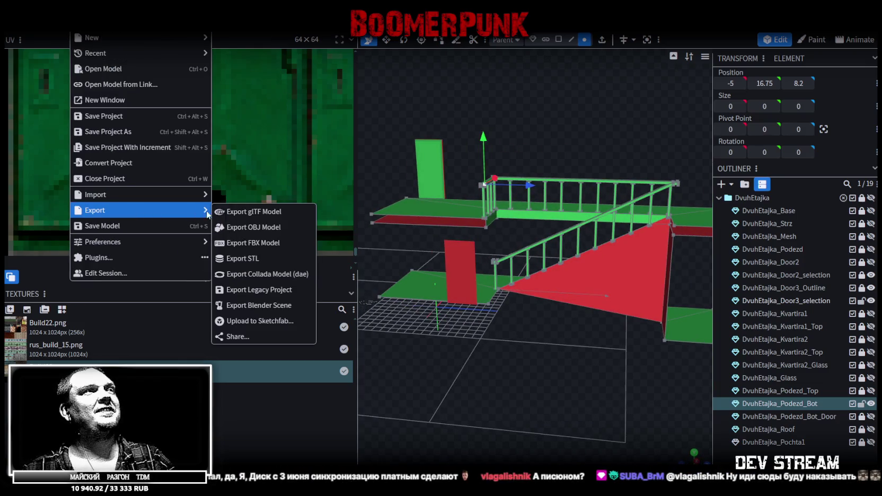
left_click(249, 244)
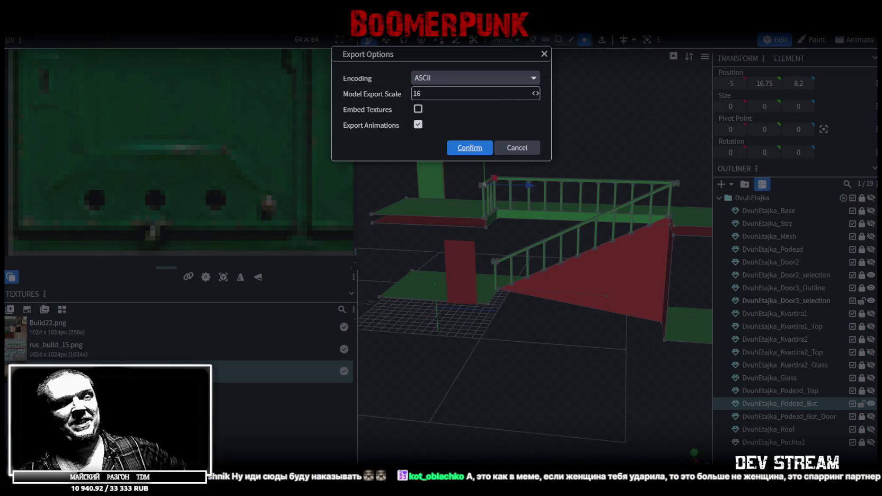
key("Return")
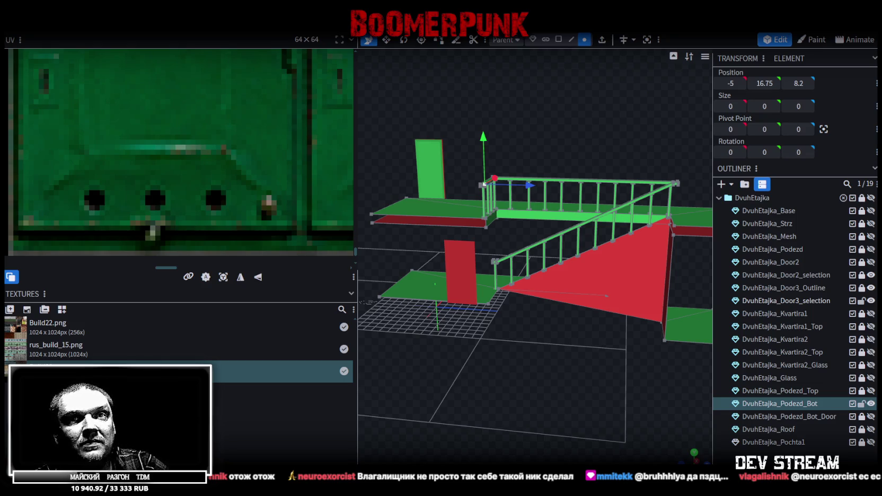
mouse_move(458, 448)
left_mouse_down()
mouse_move(478, 380)
mouse_move(467, 394)
mouse_move(565, 400)
mouse_move(566, 437)
mouse_move(596, 345)
mouse_move(574, 377)
mouse_move(582, 369)
mouse_move(566, 342)
mouse_move(552, 341)
mouse_move(515, 271)
left_mouse_up()
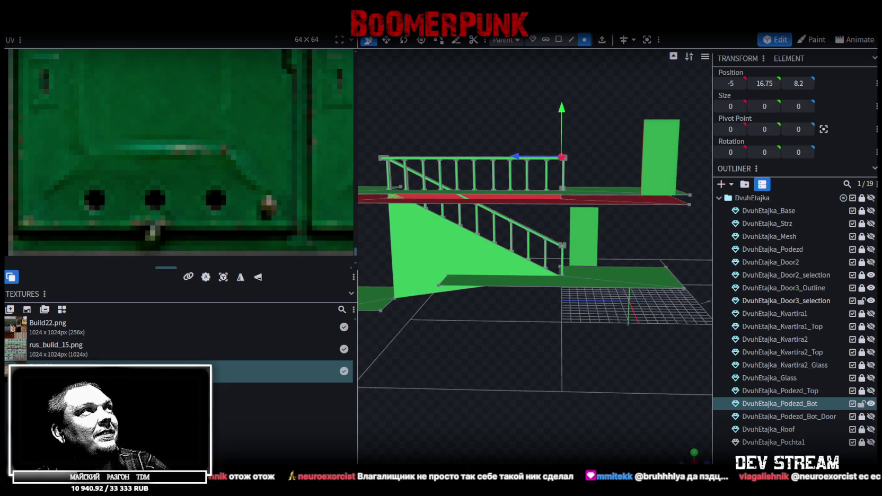
- Export the model as ASCII Build28.fbx at scale 16, then switch back to Unity
left_click(79, 23)
mouse_move(118, 210)
left_click(313, 244)
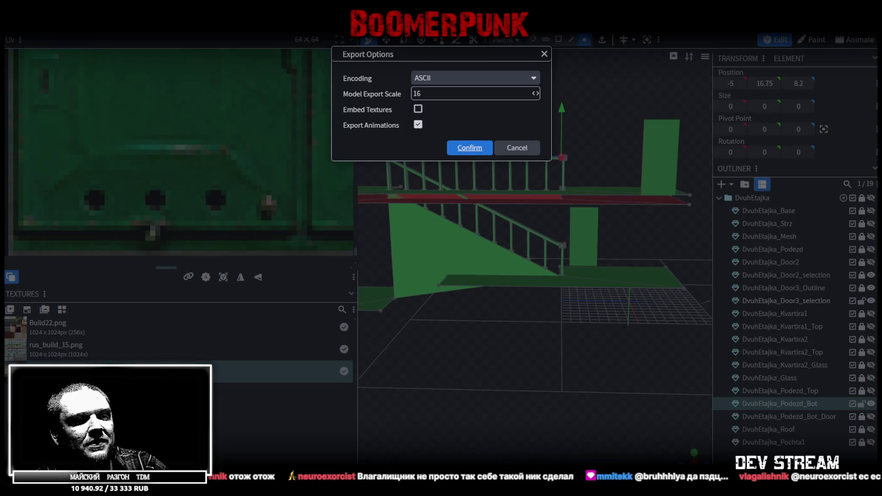
key("Return")
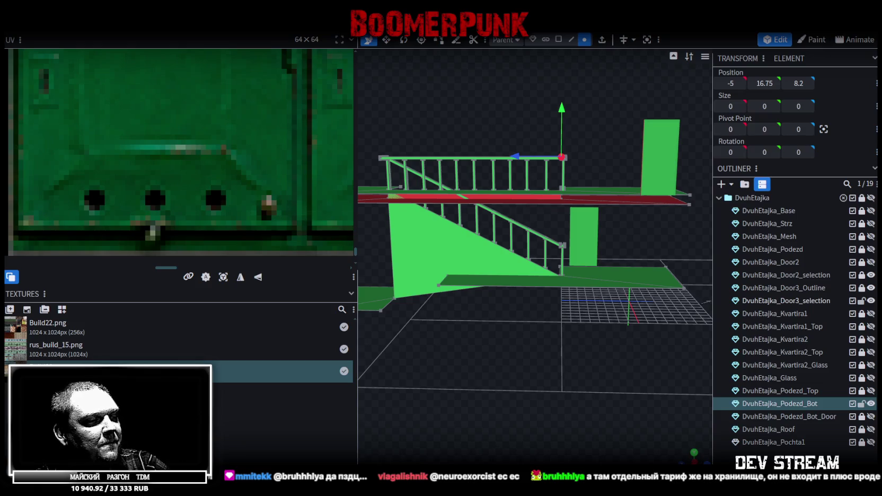
key("alt+Tab")
mouse_move(360, 249)
left_mouse_down("alt")
mouse_move(190, 166)
mouse_move(149, 178)
mouse_move(186, 238)
mouse_move(222, 257)
mouse_move(250, 206)
left_mouse_up("alt")
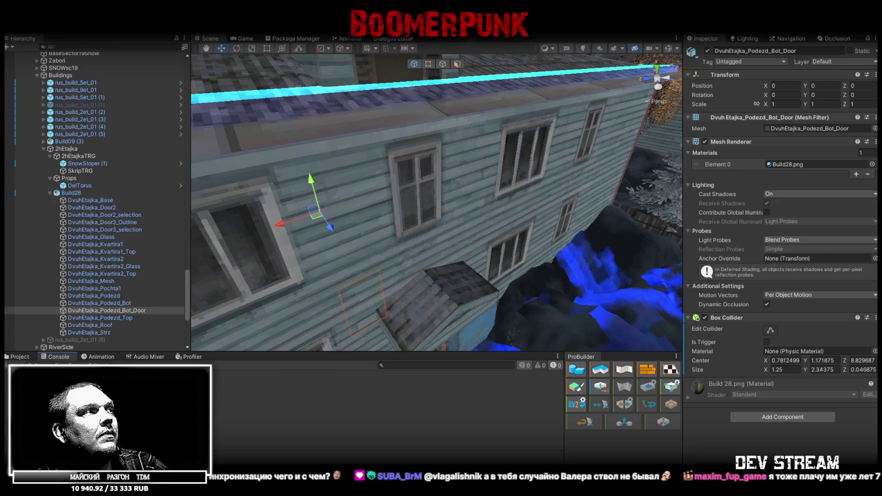
- Create a new empty object inside 2hEtajka's Props group
left_click(20, 357)
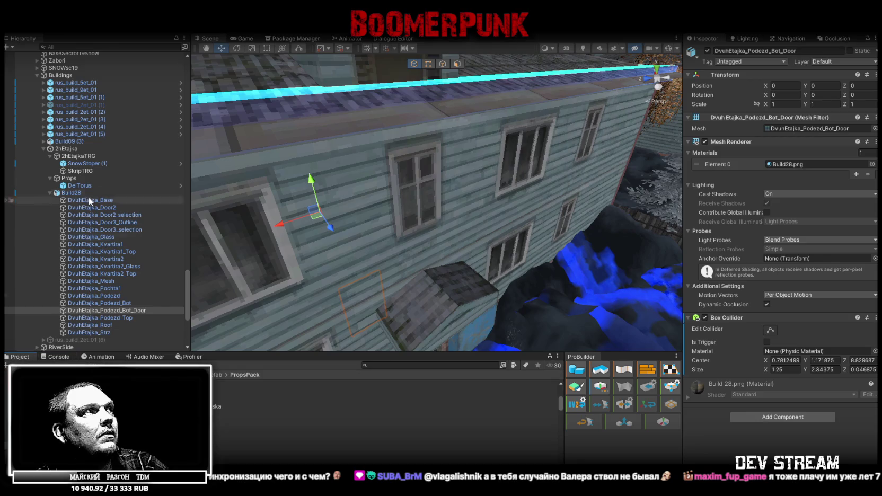
left_click(44, 148, "alt")
left_click(43, 171)
left_click(64, 171)
right_click(64, 171)
left_click(51, 185)
left_click(50, 185)
right_click(65, 186)
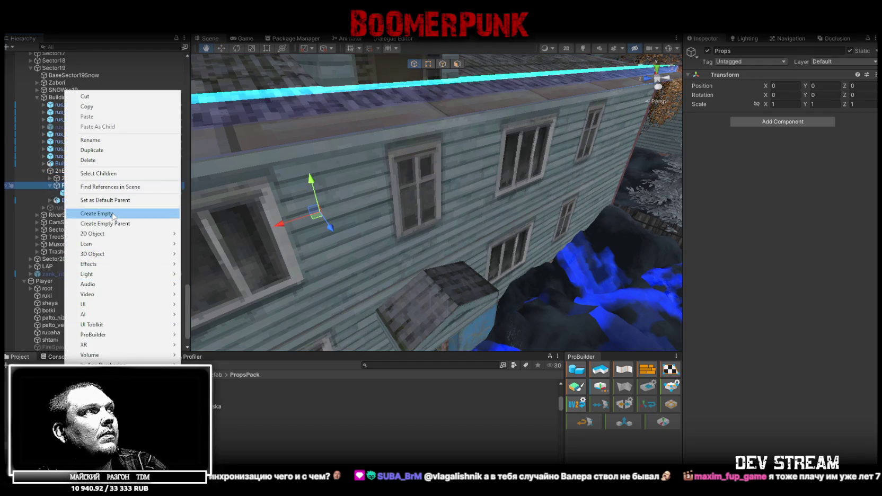
left_click(96, 213)
left_click_drag(77, 193, 82, 184)
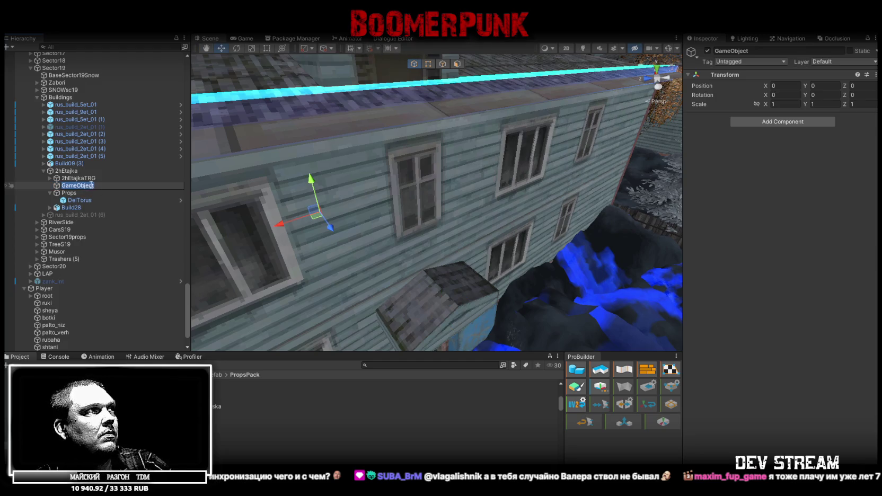
left_click_drag(69, 193, 85, 194)
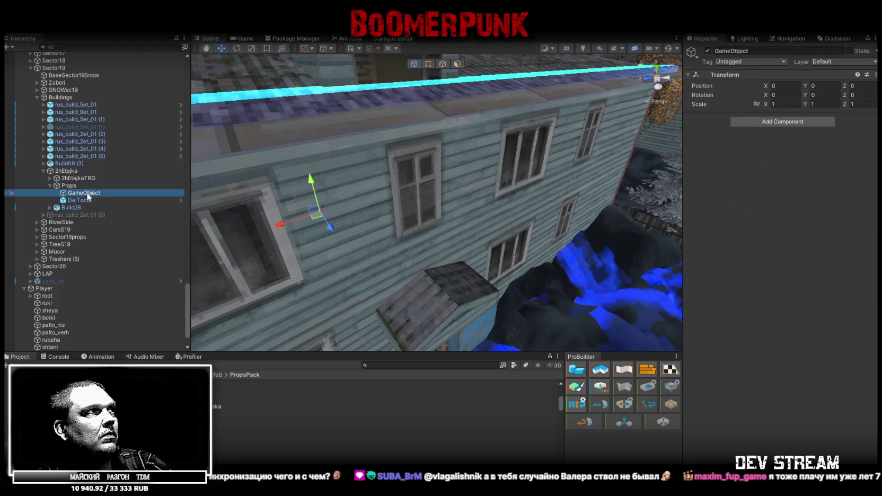
- Name the empty object LightsProps and put the Lampalli4 lamp prefab inside it
double_click(82, 186)
double_click(99, 193)
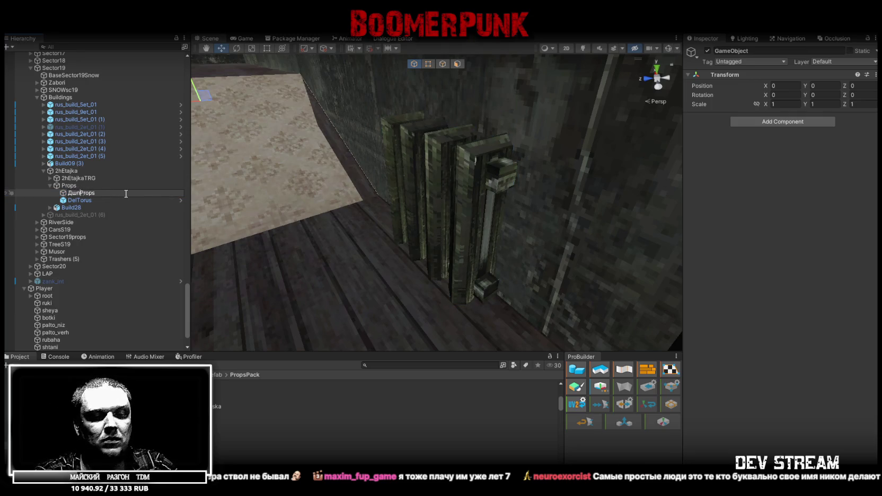
type("реы")
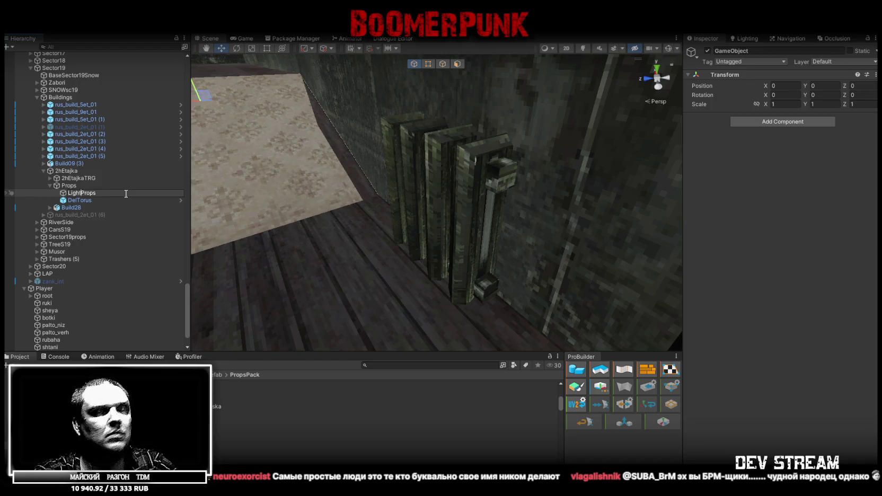
key("Return")
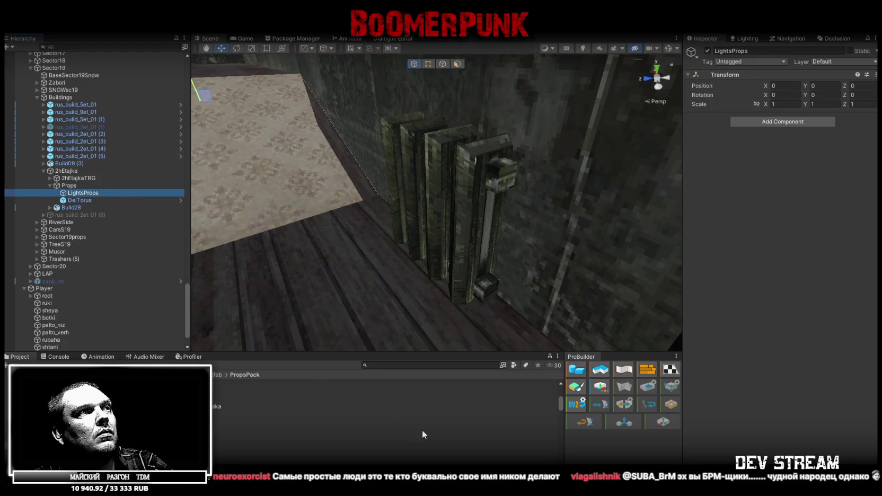
left_click(403, 365)
type("lil4")
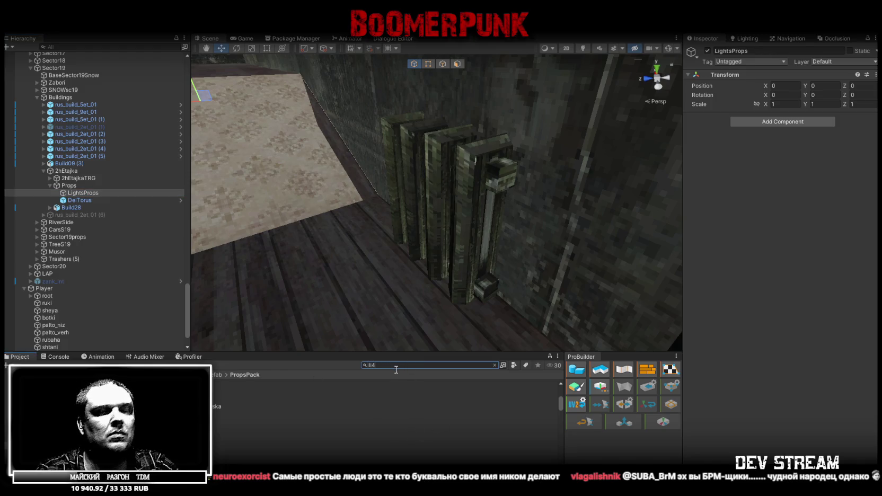
left_click(91, 194)
left_click_drag(87, 192, 87, 193)
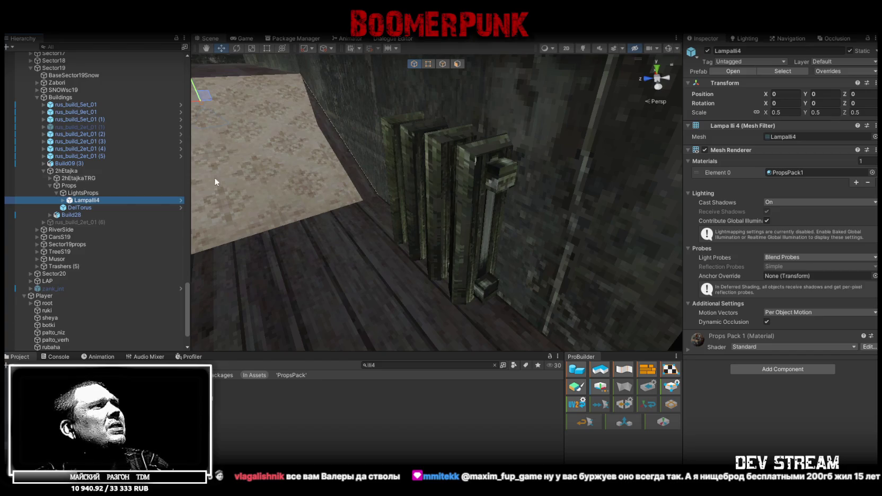
- Lift the Lampalli4 lamp up to the stairwell ceiling
double_click(148, 200)
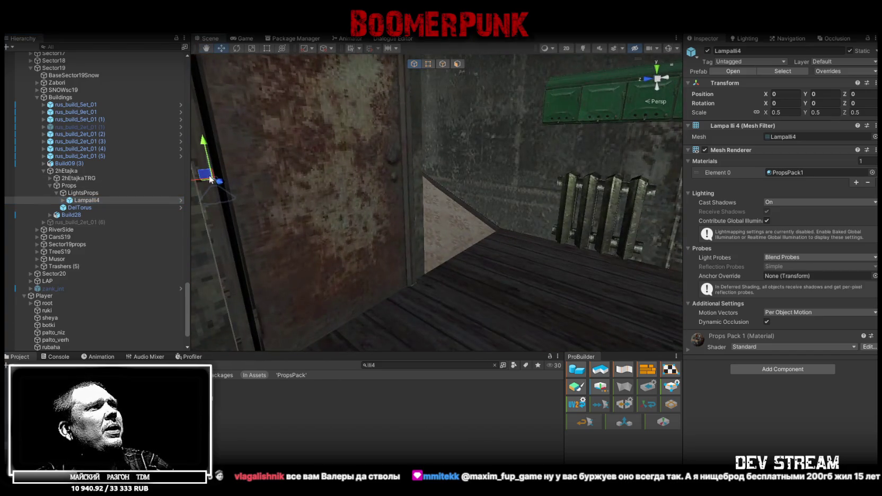
mouse_move(235, 164)
left_mouse_down()
mouse_move(617, 94)
mouse_move(439, 126)
mouse_move(468, 239)
left_mouse_up()
mouse_move(475, 321)
left_mouse_down()
mouse_move(399, 119)
mouse_move(460, 220)
mouse_move(466, 282)
mouse_move(470, 137)
mouse_move(516, 142)
mouse_move(522, 190)
mouse_move(506, 236)
left_mouse_up()
mouse_move(447, 299)
left_mouse_down()
mouse_move(445, 252)
mouse_move(446, 264)
mouse_move(475, 254)
mouse_move(246, 169)
left_mouse_up()
key("f")
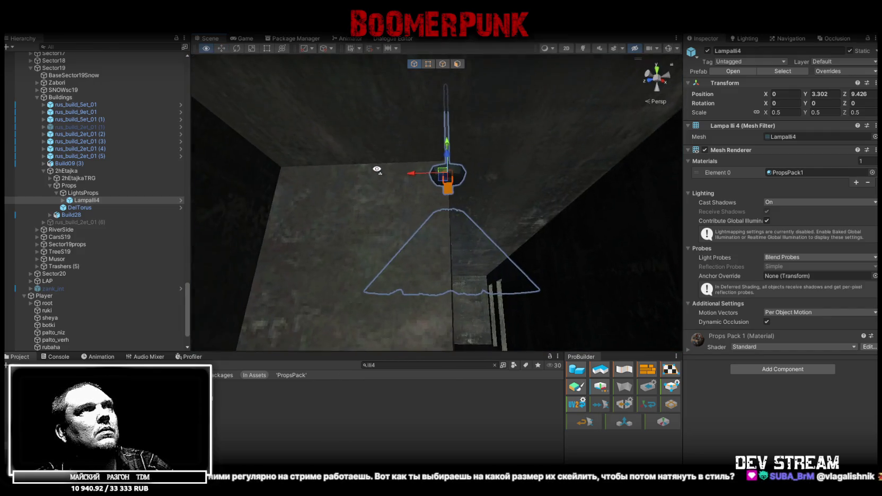
mouse_move(436, 175)
left_mouse_down()
mouse_move(384, 175)
mouse_move(443, 140)
mouse_move(470, 176)
left_mouse_up()
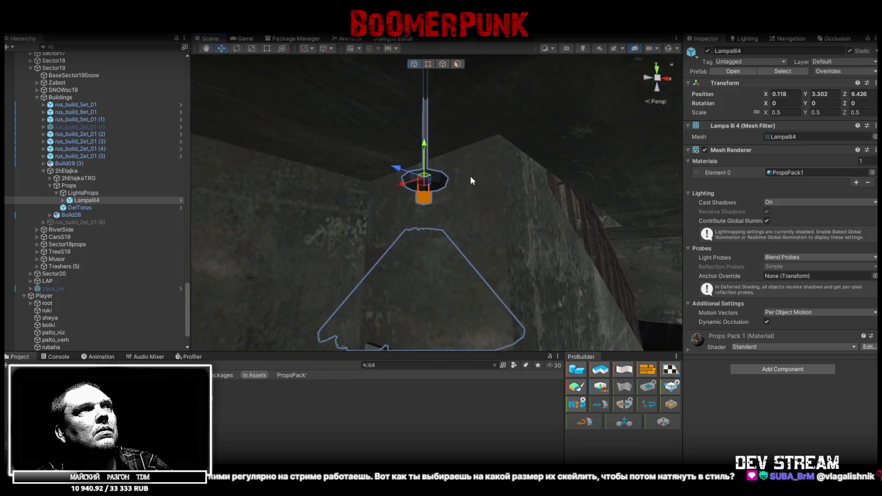
- Raise Lampalli4base up to meet the ceiling, then duplicate the whole lamp
left_click(446, 183)
mouse_move(427, 154)
left_mouse_down()
mouse_move(443, 73)
mouse_move(439, 81)
left_mouse_up()
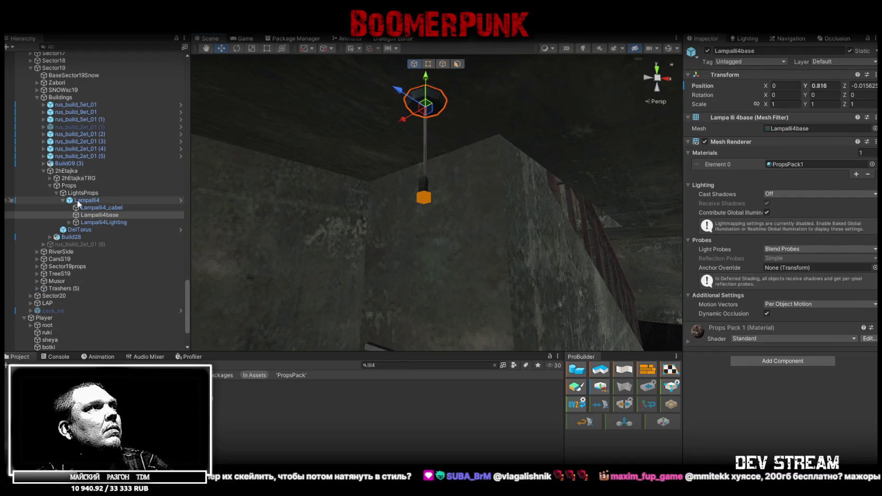
left_click(63, 200)
left_click(86, 200)
key("ctrl+d")
- Move the Lampalli4 (1) copy between the doors, to Z 0.598
mouse_move(404, 191)
left_mouse_down()
mouse_move(635, 279)
mouse_move(623, 270)
left_mouse_up()
key("f")
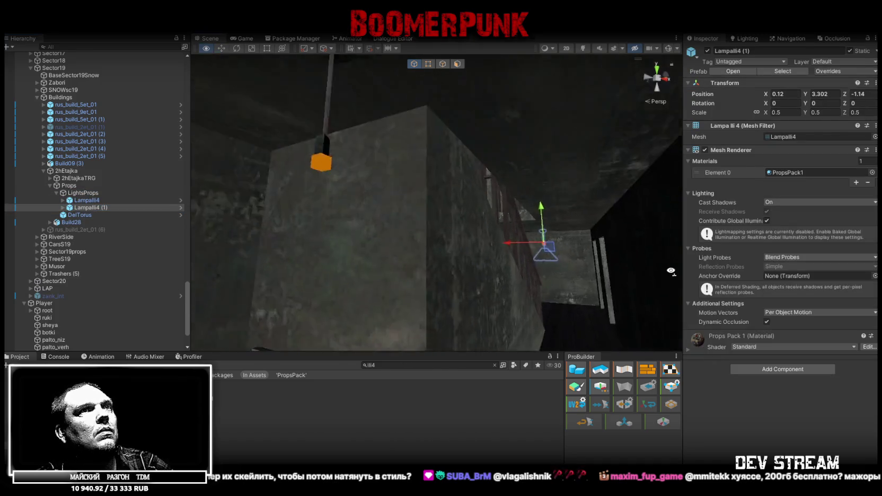
mouse_move(692, 270)
left_mouse_down()
mouse_move(583, 237)
mouse_move(366, 207)
mouse_move(443, 183)
mouse_move(455, 229)
mouse_move(880, 183)
mouse_move(8, 190)
mouse_move(513, 197)
mouse_move(571, 256)
mouse_move(549, 232)
mouse_move(542, 258)
mouse_move(490, 227)
mouse_move(496, 196)
mouse_move(536, 226)
mouse_move(534, 211)
mouse_move(465, 177)
left_mouse_up()
key("f")
- Select the electrical panel on the other building's stairwell wall
left_click(465, 178)
left_click(452, 167)
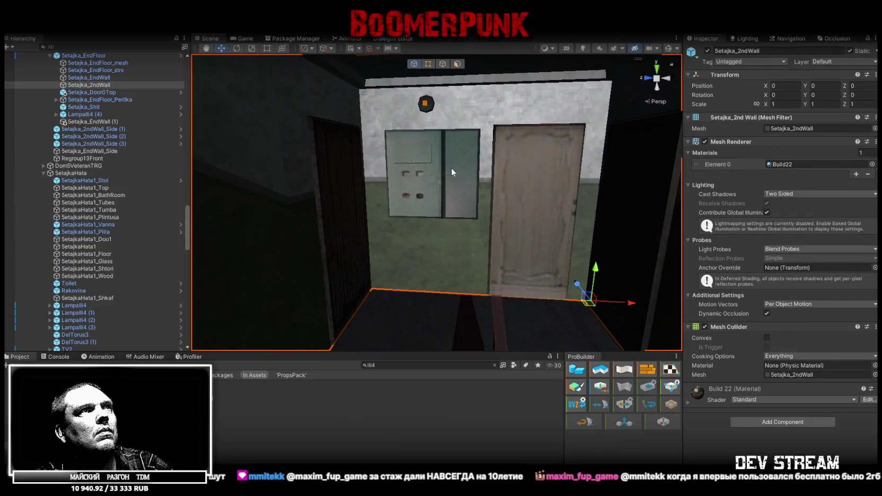
left_click(441, 165)
scroll(93, 154, "up", 3)
- Search the Project for the Setajka_Shit prefab and fly back into the Build28 stairwell
left_click(80, 132)
left_click(90, 140)
left_click(732, 51)
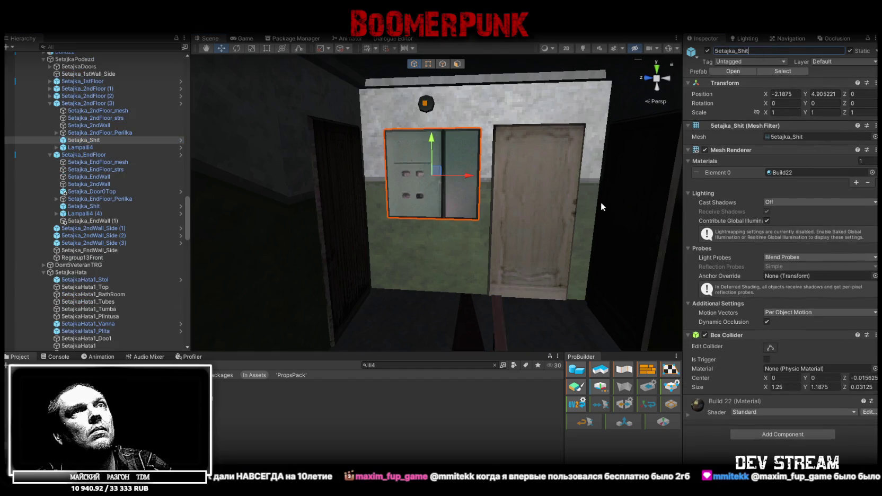
left_click(424, 364)
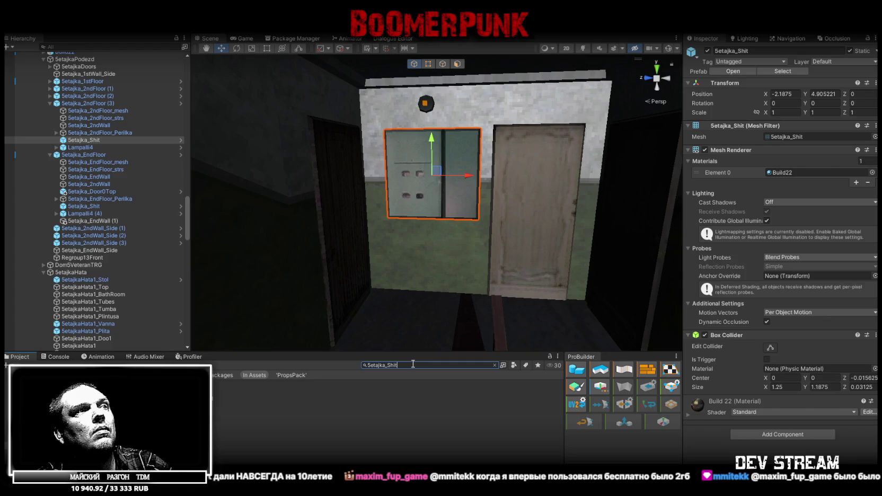
left_click(265, 391)
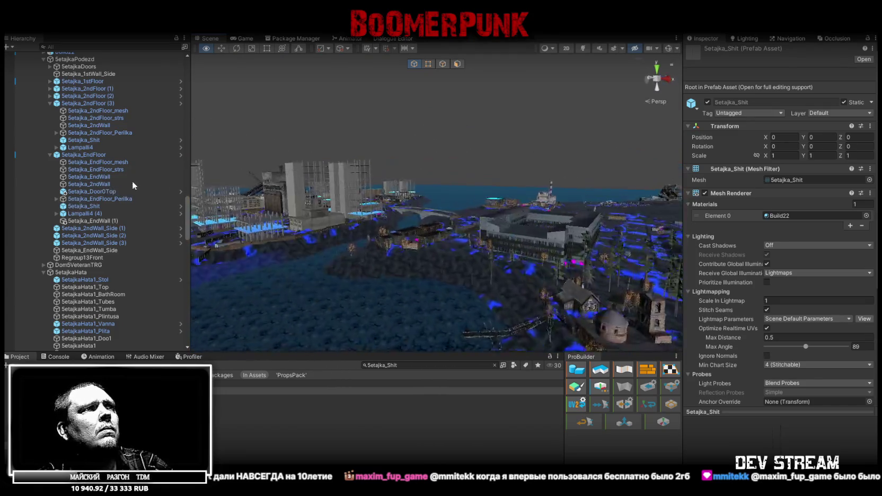
mouse_move(873, 193)
left_mouse_down()
mouse_move(354, 240)
mouse_move(376, 211)
mouse_move(371, 223)
left_mouse_up()
key("w")
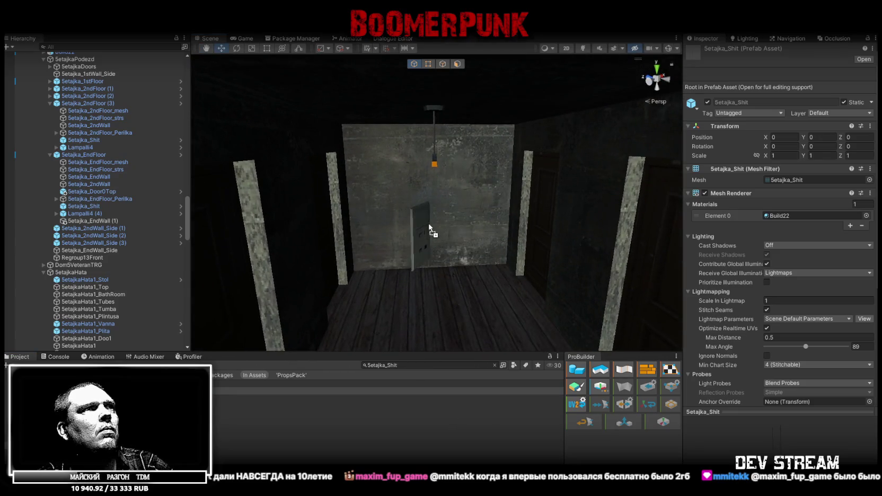
- Drop the Setajka_Shit panel into the stairwell and file it under 2hEtajka's Props
left_click(429, 231)
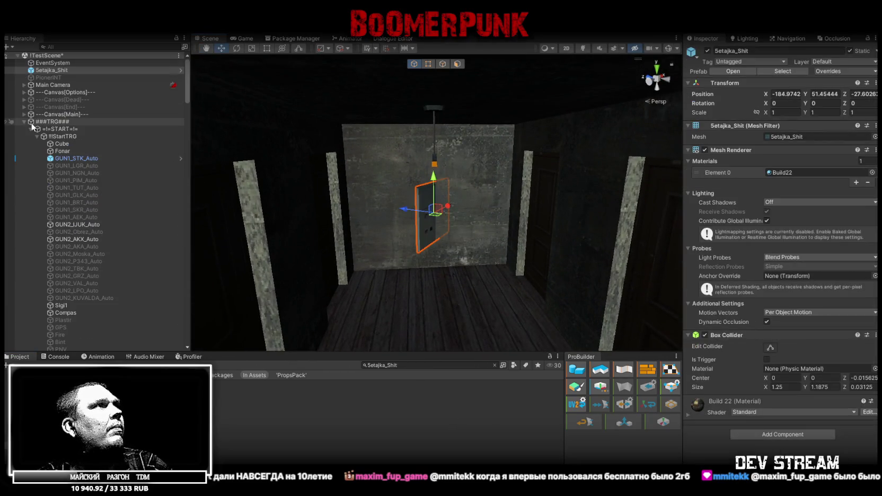
left_click(25, 121, "alt")
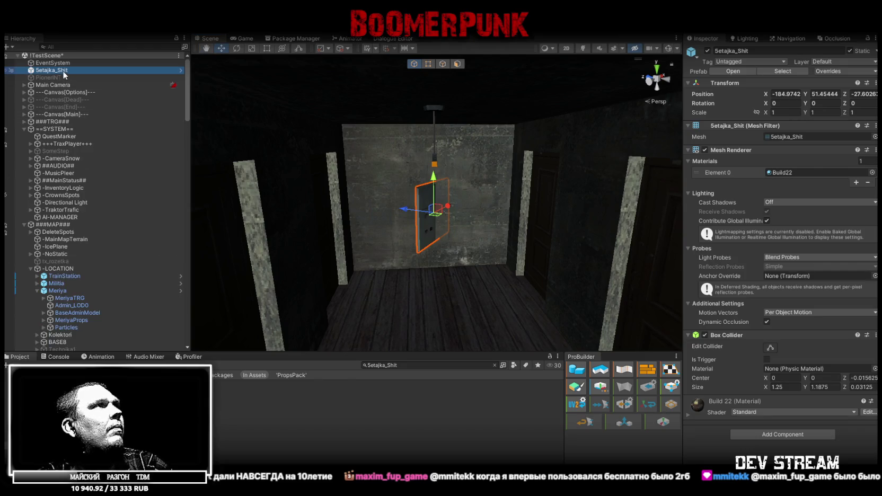
mouse_move(75, 342)
left_mouse_down()
mouse_move(81, 351)
mouse_move(87, 321)
mouse_move(94, 348)
mouse_move(89, 246)
mouse_move(76, 232)
mouse_move(82, 320)
left_mouse_up()
left_click_drag(393, 202, 424, 203)
- Rotate the panel 180° on Y and mount it below the lamp at X 0.5
left_click(834, 103)
type("90")
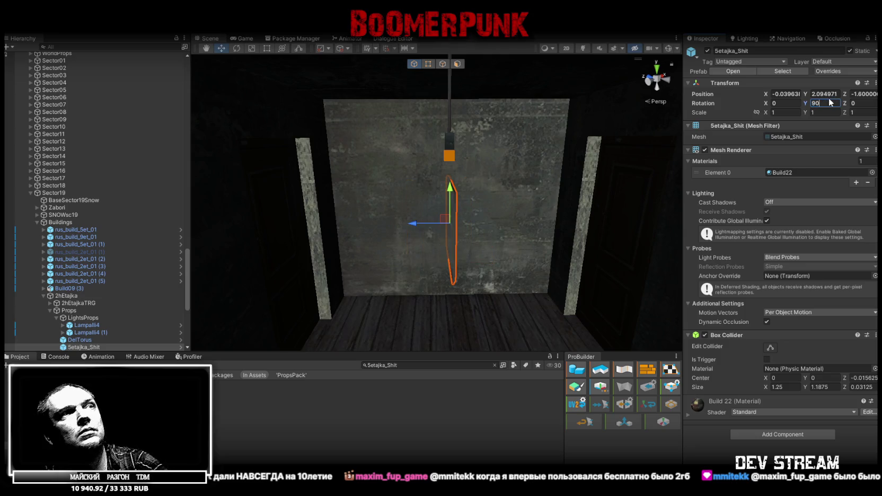
type("0")
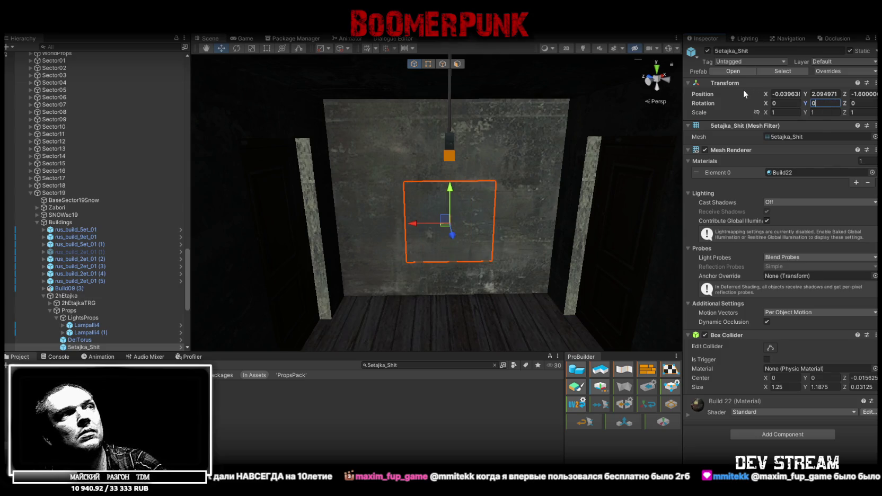
type("180")
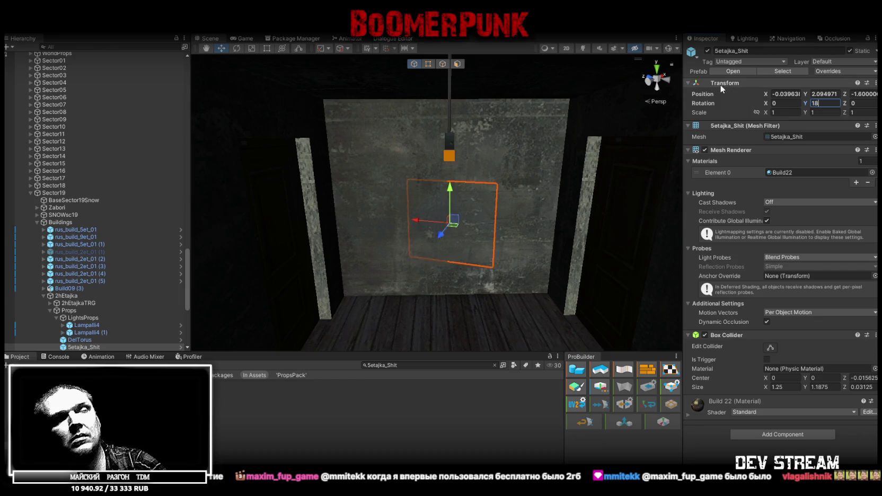
key("Return")
scroll(422, 188, "up", 3)
mouse_move(415, 209)
left_mouse_down()
mouse_move(401, 190)
mouse_move(370, 194)
left_mouse_up()
left_click_drag(371, 196, 366, 197)
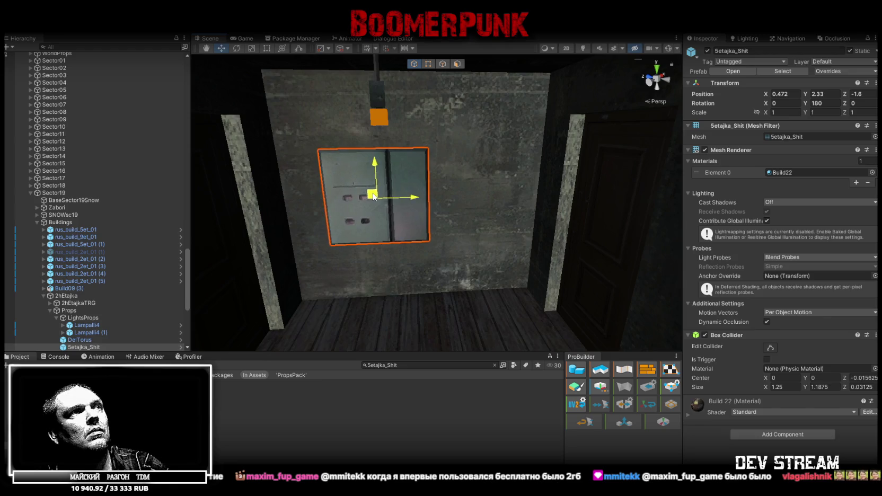
mouse_move(448, 158)
left_mouse_down()
mouse_move(445, 196)
mouse_move(406, 227)
mouse_move(386, 270)
mouse_move(453, 182)
mouse_move(496, 181)
mouse_move(483, 184)
left_mouse_up()
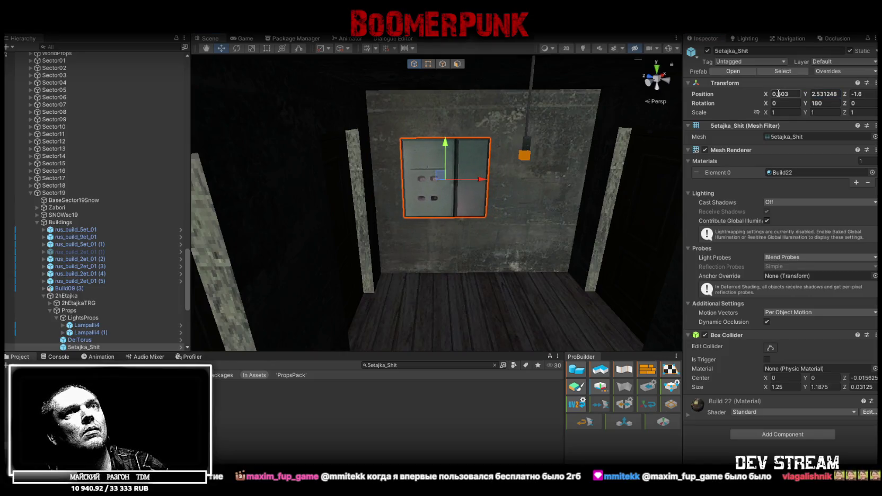
key("BackSpace")
key("BackSpace")
key("Return")
- Duplicate the wall panel and move the copy up the stairwell wall
key("f")
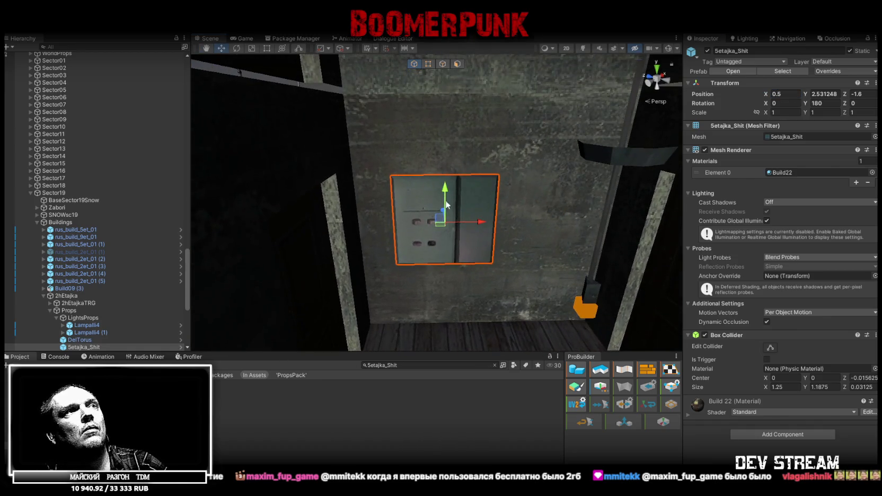
key("ctrl+d")
left_click_drag(451, 194, 442, 46)
key("f")
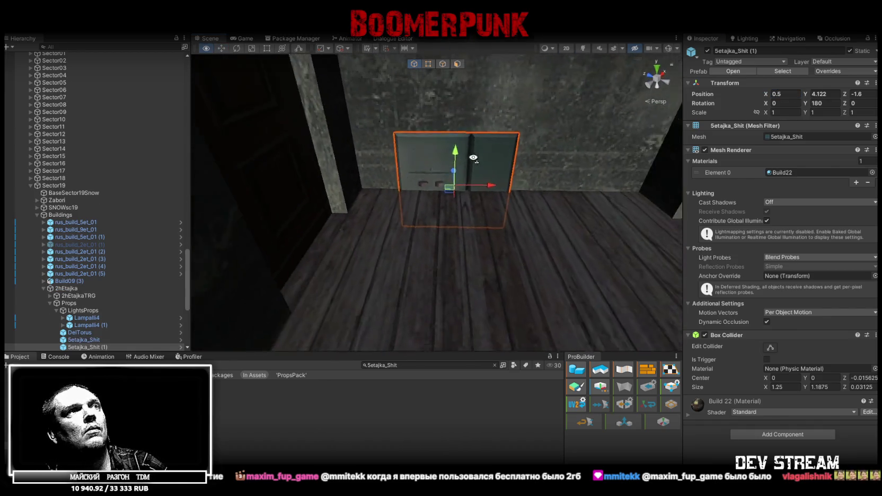
left_click_drag(405, 225, 383, 195)
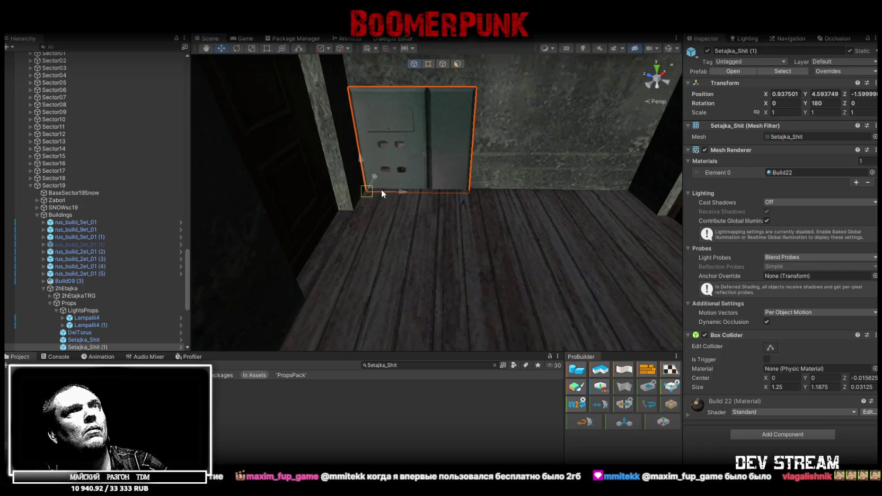
key("z")
- Set Setajka_Shit (1) to Y 5.593749 and X 0.5, then fly through the stairwell
left_click(825, 94)
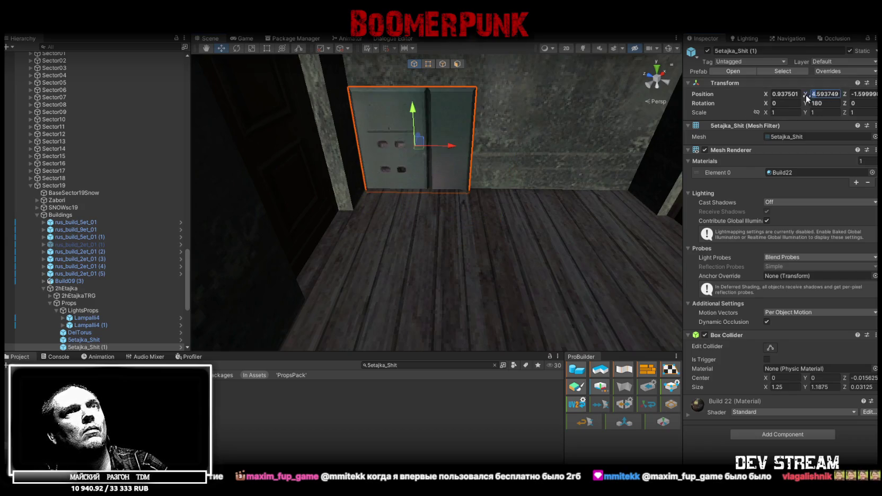
type("5")
double_click(778, 94)
type("0.5")
key("Return")
mouse_move(478, 138)
left_mouse_down()
mouse_move(478, 126)
mouse_move(503, 157)
mouse_move(522, 149)
left_mouse_up()
mouse_move(446, 143)
left_mouse_down()
mouse_move(445, 121)
mouse_move(385, 84)
mouse_move(377, 126)
mouse_move(429, 167)
left_mouse_up()
- Select the hanging lamp Lampalli4 (1) and duplicate it
left_click(421, 152)
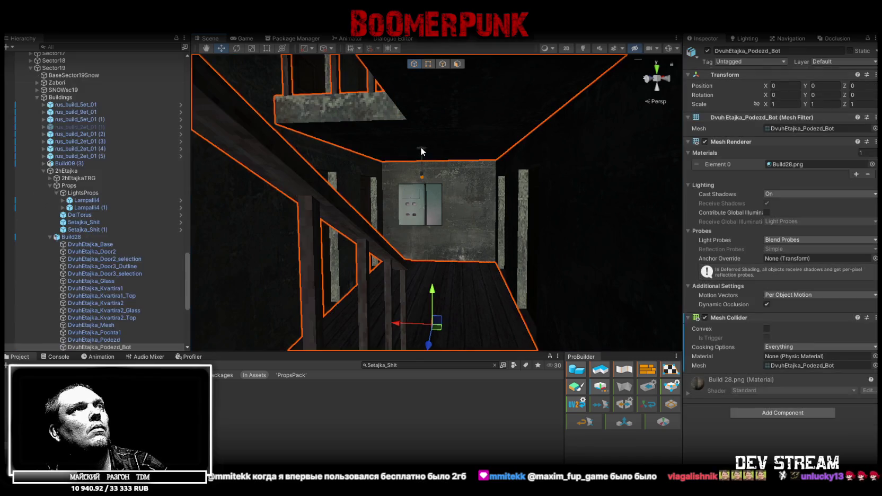
left_click(423, 179)
left_click(423, 179)
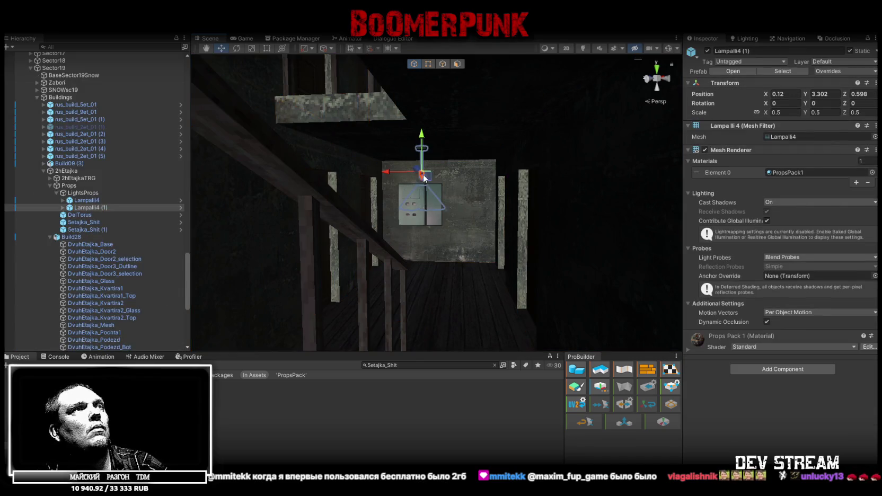
key("f")
key("ctrl+d")
- Raise the copy Lampalli4 (2) to the upper ceiling at Y 6.993, then duplicate it again
mouse_move(416, 181)
left_mouse_down()
mouse_move(618, 154)
mouse_move(501, 284)
left_mouse_up()
left_click_drag(444, 309, 448, 64)
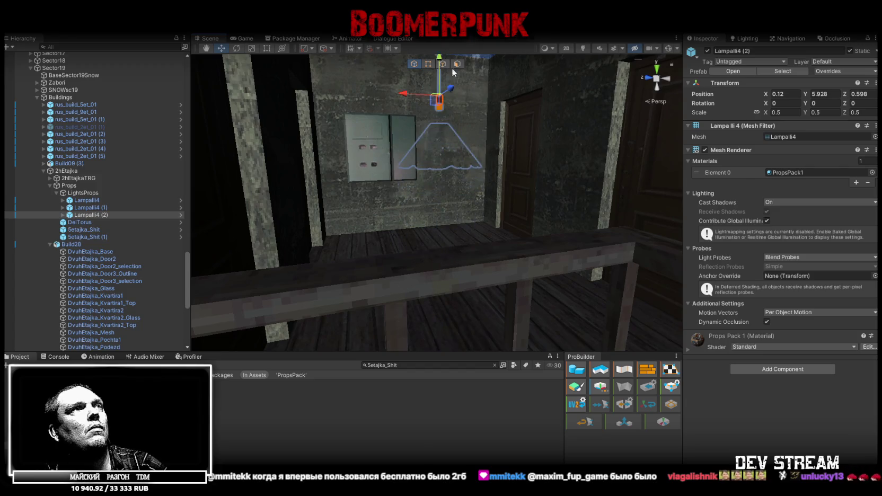
key("f")
left_click_drag(484, 234, 486, 122)
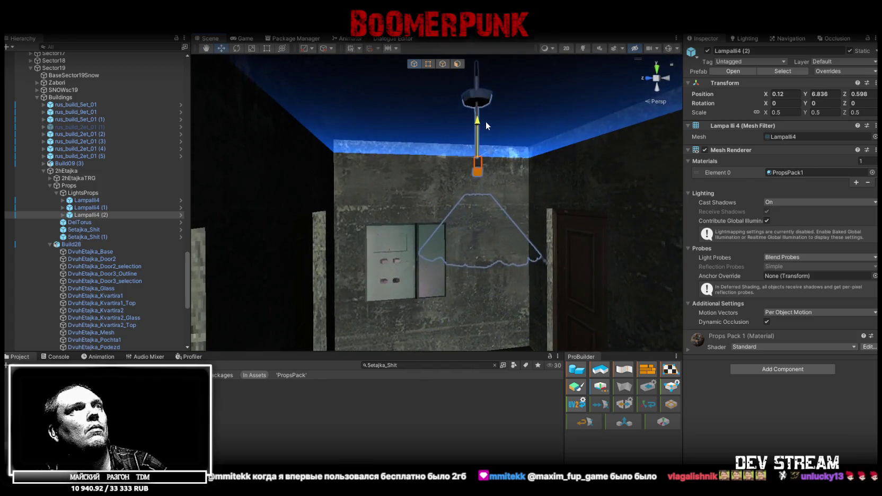
key("f")
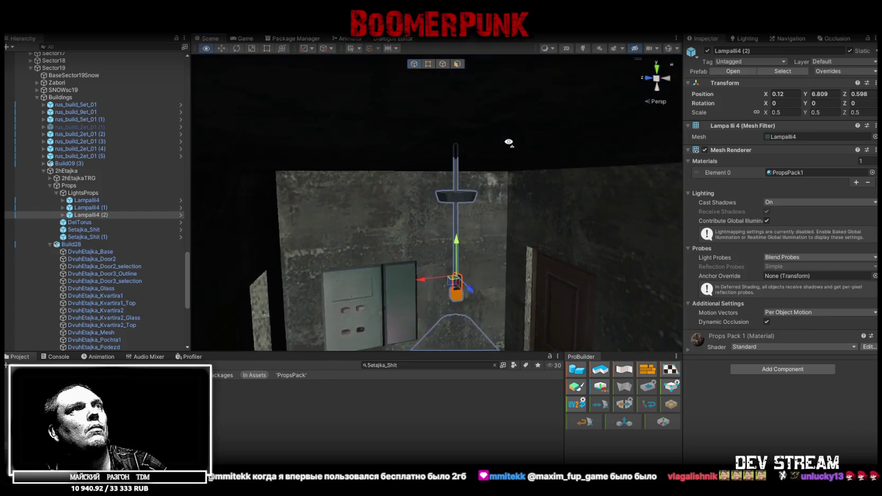
mouse_move(459, 257)
left_mouse_down()
mouse_move(463, 208)
mouse_move(467, 215)
left_mouse_up()
mouse_move(525, 196)
left_mouse_down()
mouse_move(32, 232)
mouse_move(803, 172)
mouse_move(317, 205)
left_mouse_up()
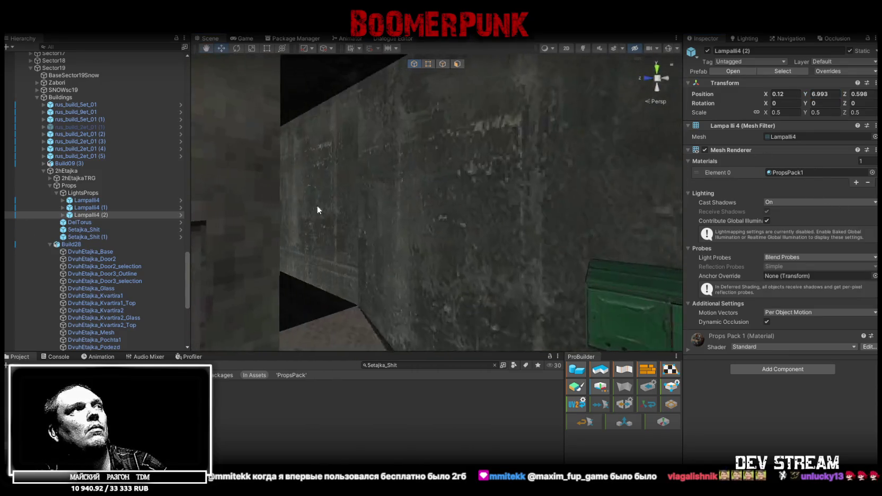
key("ctrl+d")
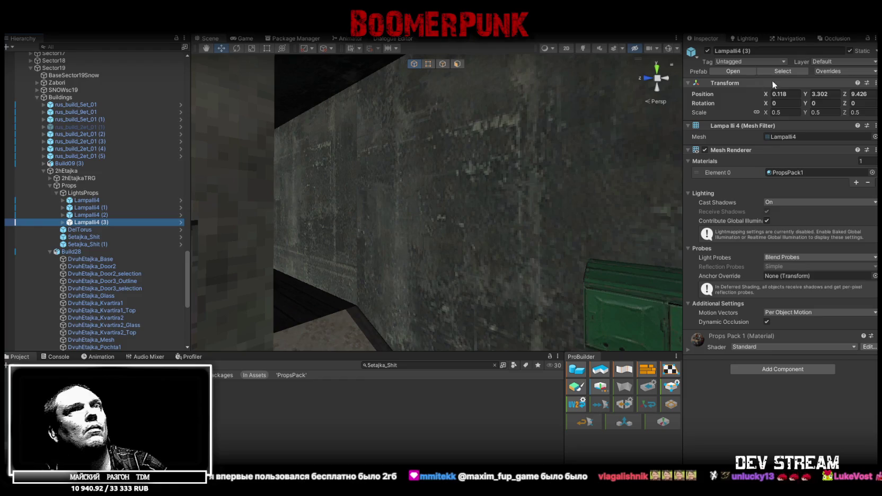
- Frame Lampalli4 (3) in the Scene view at position 0.118, 6.993, 9.426
mouse_move(388, 105)
left_mouse_down()
mouse_move(571, 205)
mouse_move(698, 181)
mouse_move(697, 168)
mouse_move(424, 209)
left_mouse_up()
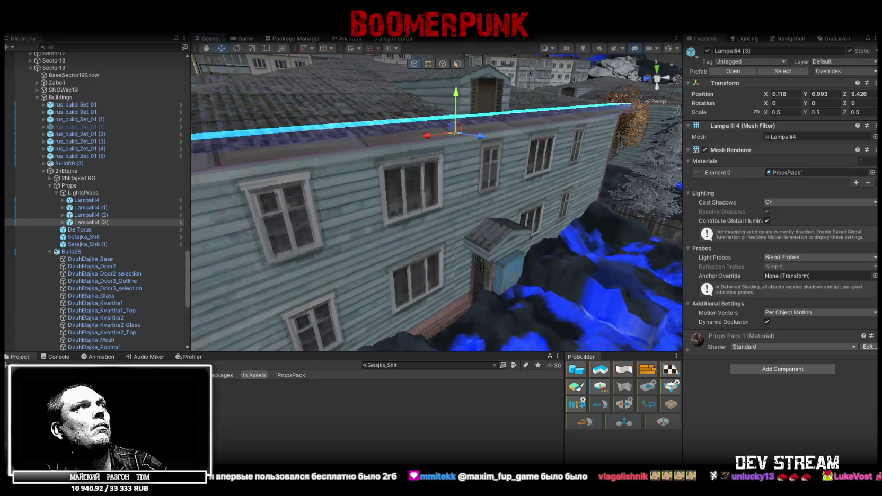
mouse_move(395, 108)
left_mouse_down()
mouse_move(571, 180)
mouse_move(602, 176)
left_mouse_up()
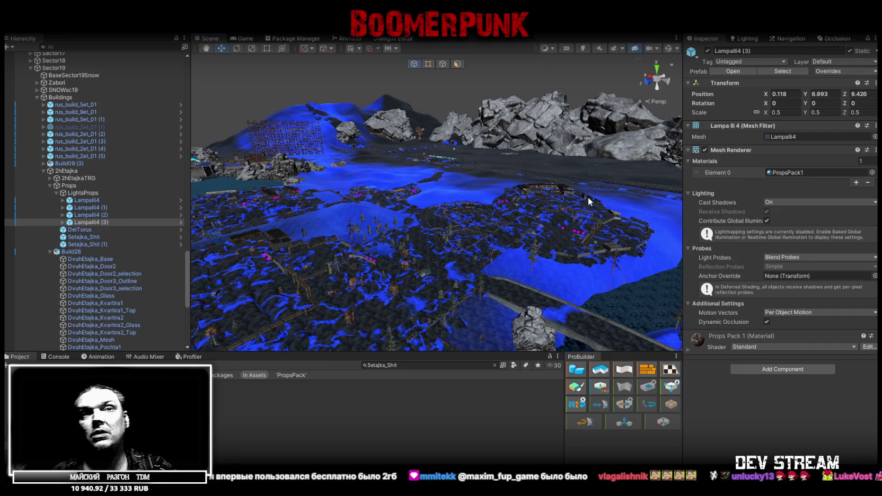
key("f")
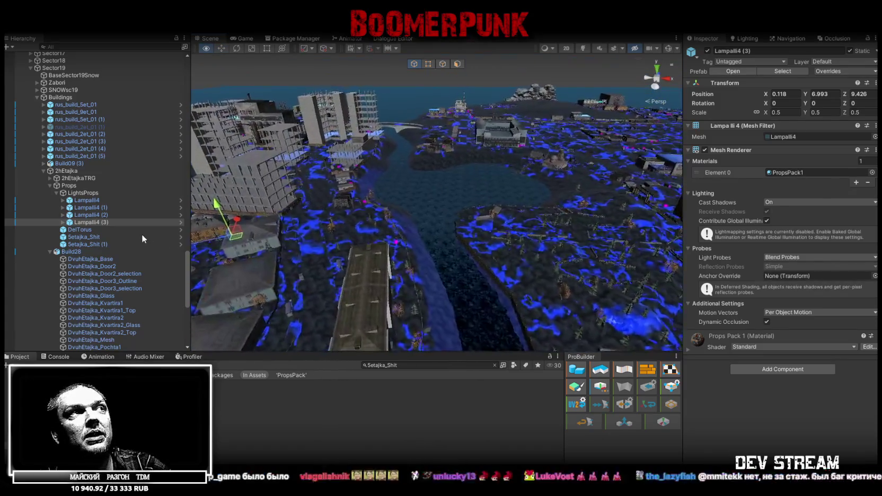
double_click(69, 223)
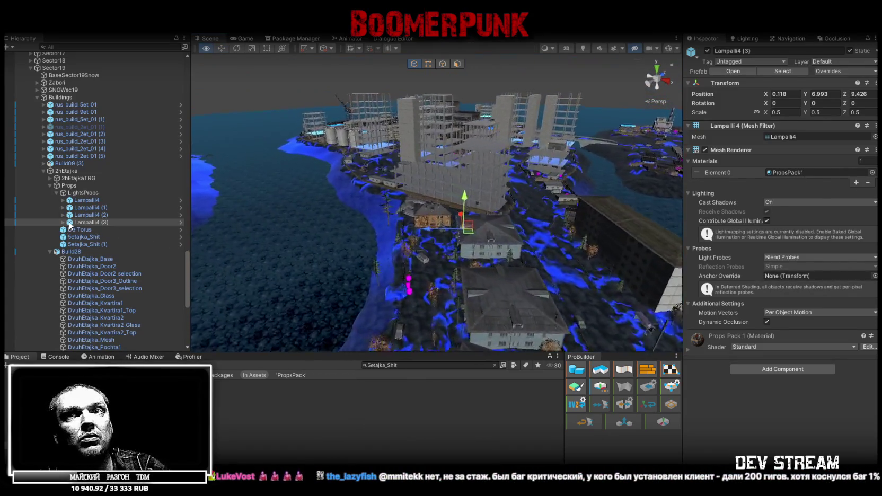
mouse_move(212, 234)
left_mouse_down()
mouse_move(446, 253)
mouse_move(581, 232)
mouse_move(534, 249)
mouse_move(452, 242)
mouse_move(403, 269)
mouse_move(445, 224)
mouse_move(505, 224)
mouse_move(483, 226)
mouse_move(512, 237)
mouse_move(451, 252)
mouse_move(475, 251)
mouse_move(479, 267)
mouse_move(470, 204)
mouse_move(229, 143)
mouse_move(221, 158)
mouse_move(378, 127)
mouse_move(467, 135)
mouse_move(439, 135)
left_mouse_up()
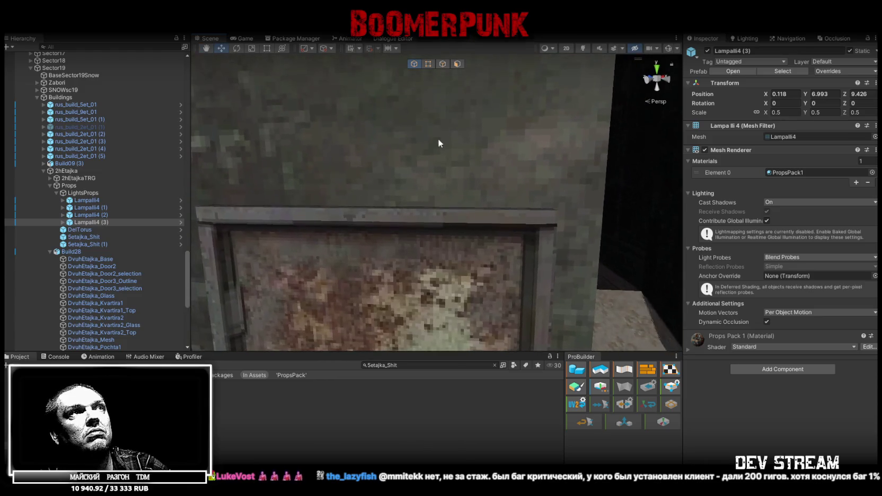
mouse_move(435, 175)
left_mouse_down()
mouse_move(512, 197)
mouse_move(691, 187)
mouse_move(689, 202)
mouse_move(570, 216)
left_mouse_up()
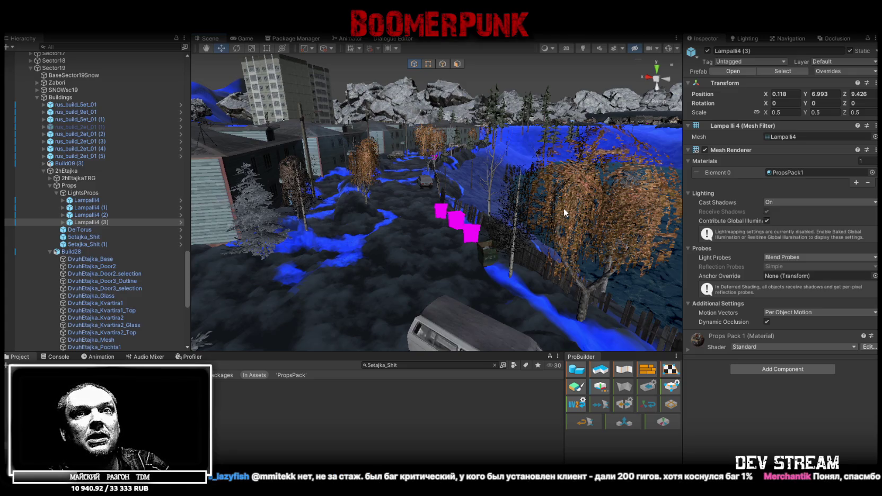
mouse_move(563, 212)
left_mouse_down()
mouse_move(449, 246)
mouse_move(441, 259)
left_mouse_up()
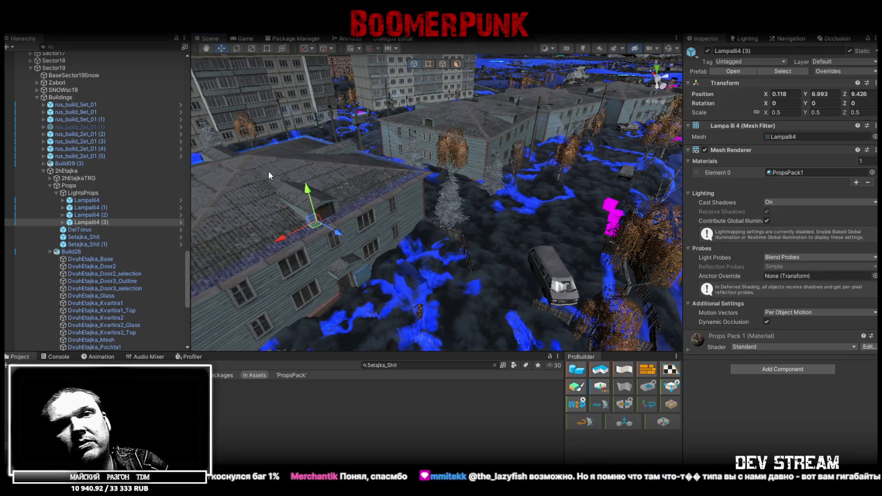
mouse_move(269, 171)
left_mouse_down()
mouse_move(450, 202)
mouse_move(412, 206)
mouse_move(458, 184)
mouse_move(441, 185)
mouse_move(433, 169)
mouse_move(379, 174)
mouse_move(505, 201)
left_mouse_up()
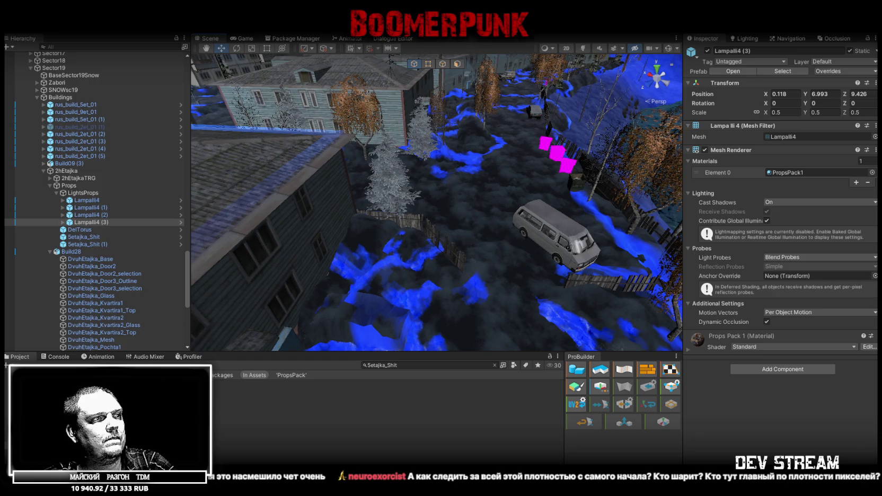
key("alt+Tab")
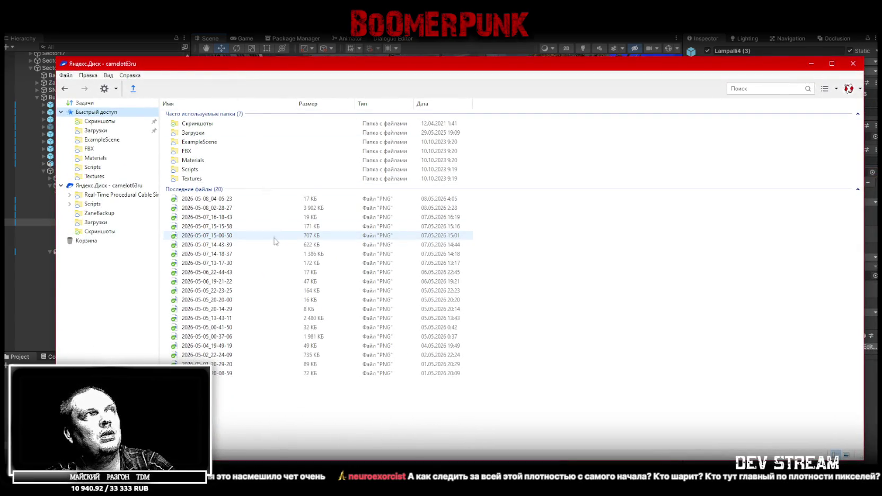
left_click_drag(253, 65, 238, 0)
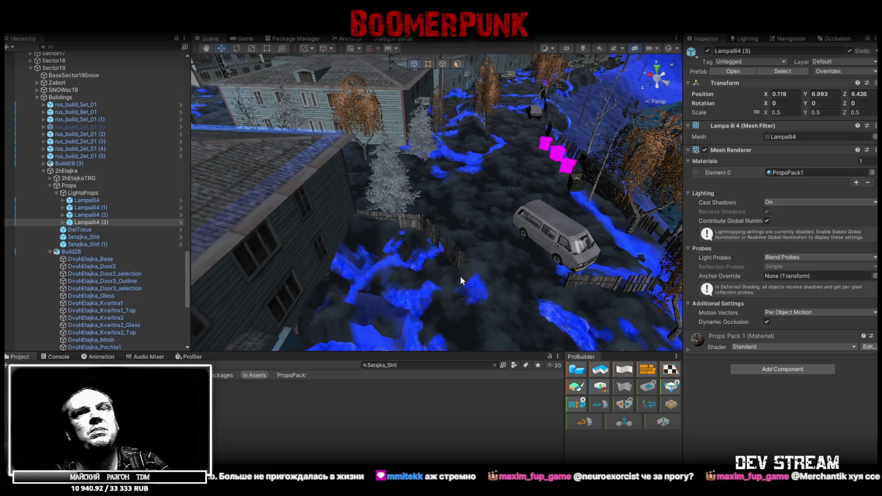
mouse_move(463, 239)
left_mouse_down()
mouse_move(421, 203)
mouse_move(423, 215)
left_mouse_up()
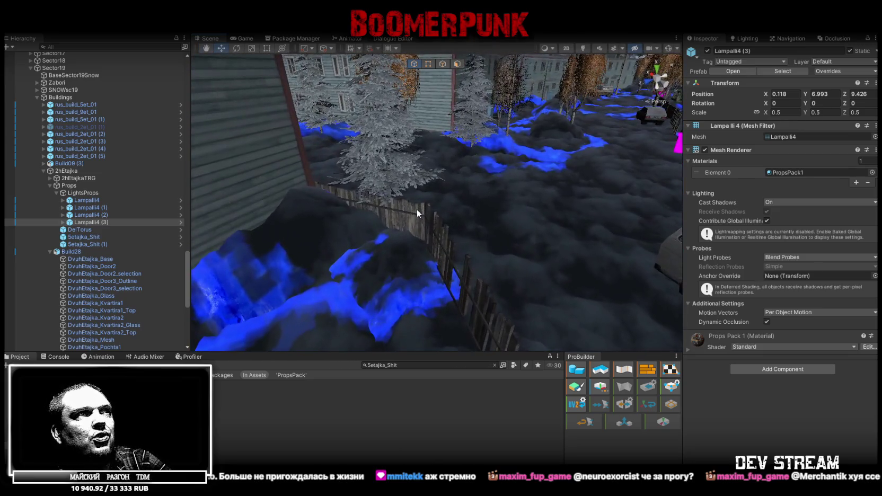
left_click(423, 217)
left_click(443, 231)
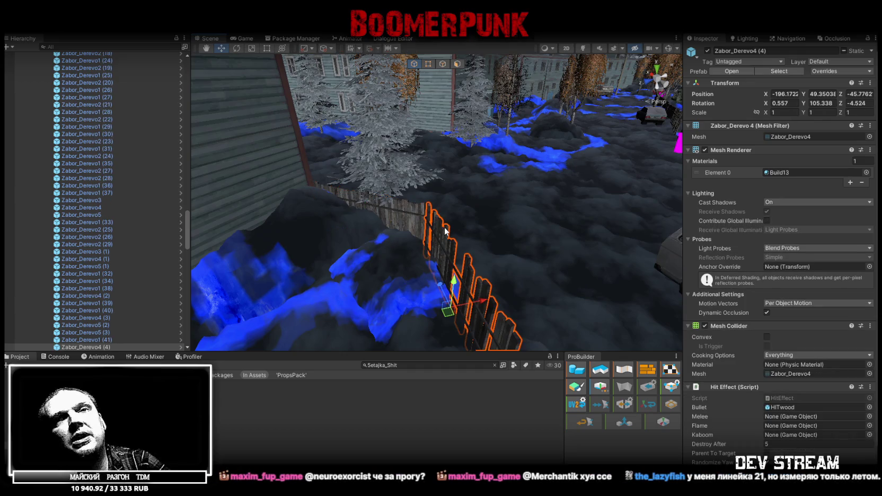
mouse_move(459, 231)
left_mouse_down()
mouse_move(415, 198)
mouse_move(355, 197)
mouse_move(438, 244)
mouse_move(430, 232)
left_mouse_up()
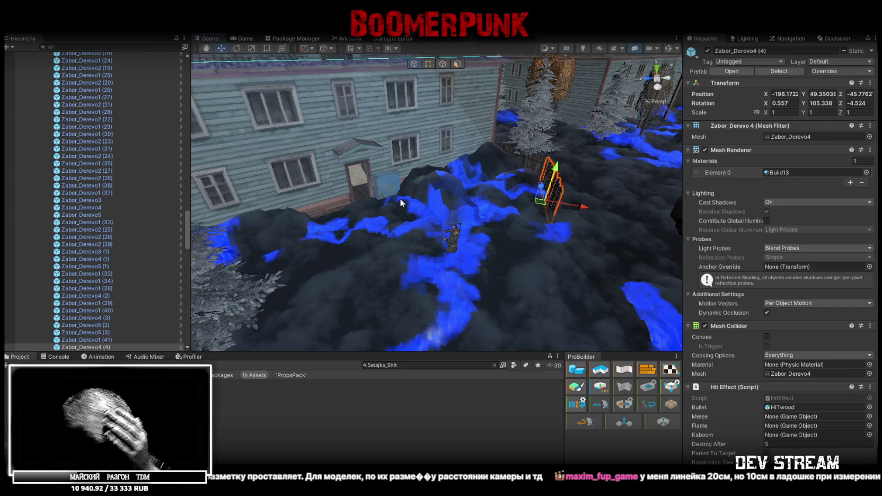
mouse_move(562, 186)
left_mouse_down()
mouse_move(413, 163)
mouse_move(615, 168)
mouse_move(464, 173)
mouse_move(292, 146)
mouse_move(193, 149)
mouse_move(636, 151)
mouse_move(610, 153)
mouse_move(594, 154)
mouse_move(723, 135)
mouse_move(665, 123)
mouse_move(623, 211)
mouse_move(567, 117)
mouse_move(517, 228)
left_mouse_up()
left_click(516, 229)
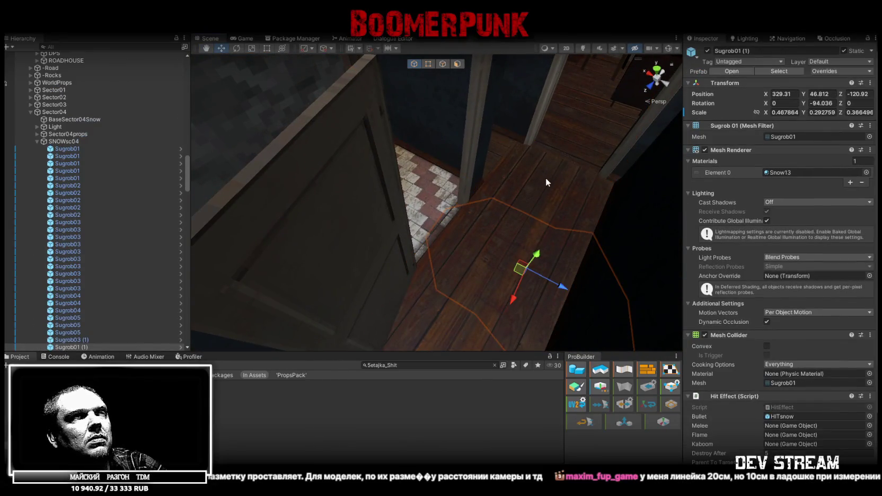
left_click(546, 179)
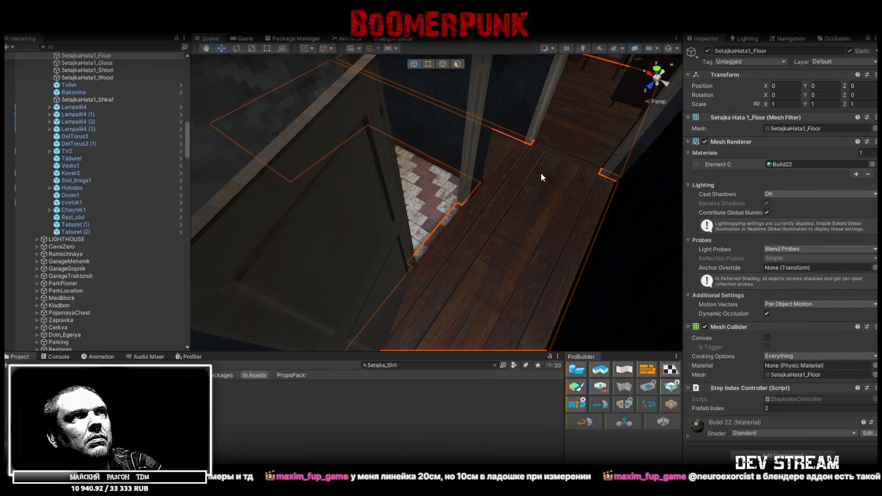
- Copy the Step Index Controller component from its options menu
left_click(876, 388)
left_click(763, 267)
mouse_move(670, 259)
left_mouse_down()
mouse_move(550, 134)
mouse_move(530, 139)
left_mouse_up()
- Collapse the Dom5Veteran, Sector04 and Zabori groups, then select and frame LightsProps
scroll(78, 146, "up", 15)
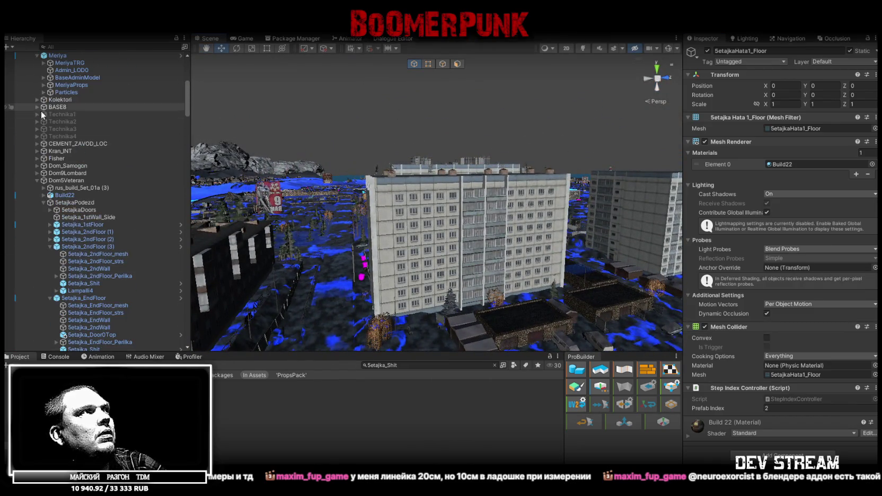
scroll(42, 113, "up", 2)
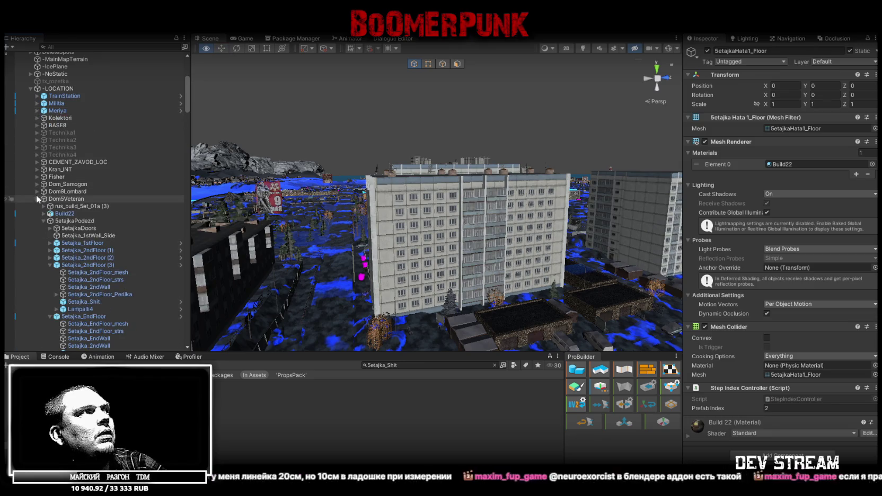
left_click(37, 199, "alt")
scroll(91, 237, "down", 10)
scroll(88, 221, "up", 5)
left_click(29, 130)
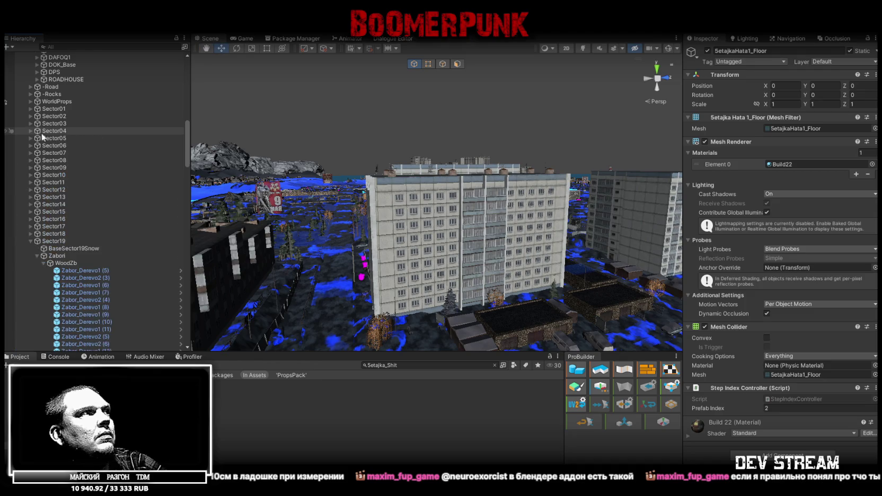
scroll(102, 269, "down", 5)
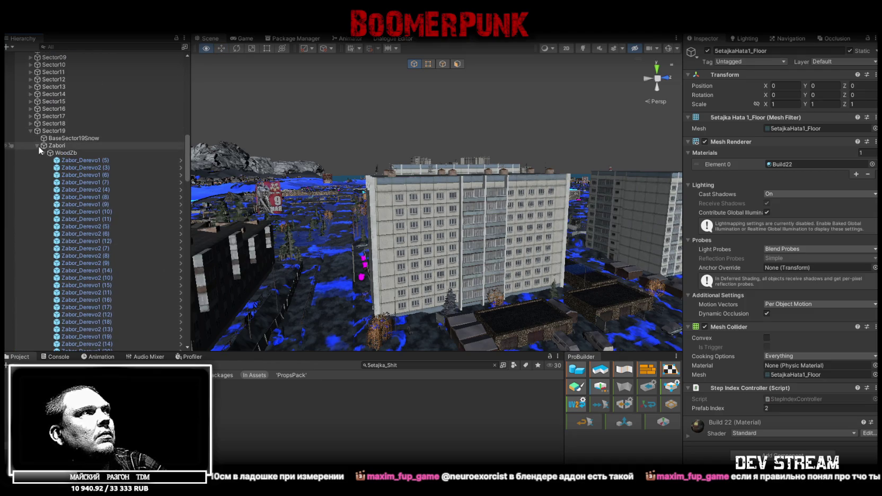
left_click(39, 146)
scroll(74, 190, "down", 5)
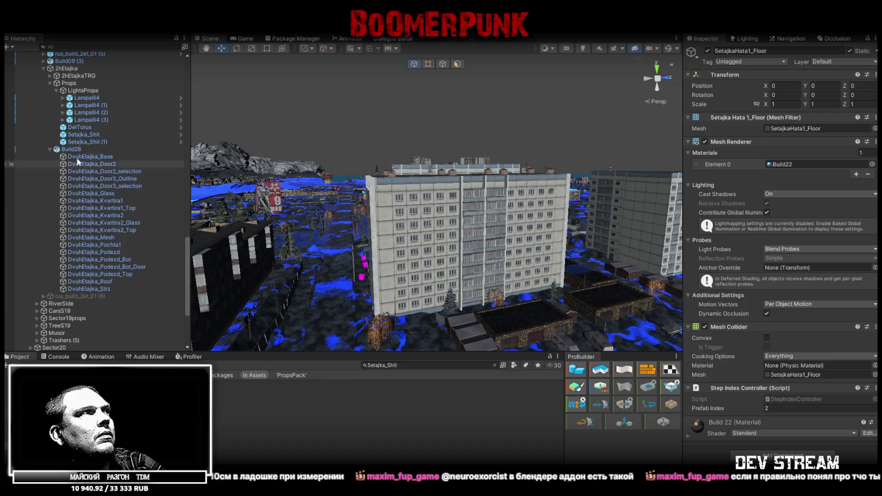
double_click(83, 91)
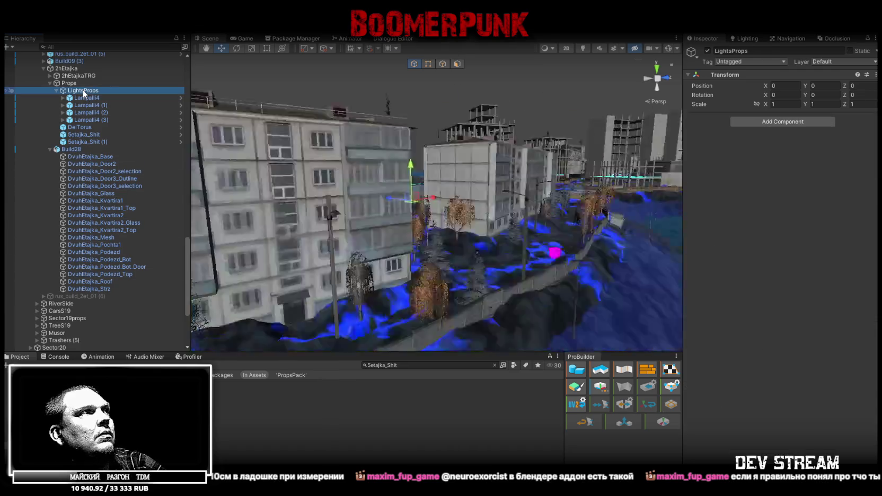
- Paste the copied Step Index Controller (Prefab Index 2) onto DvuhEtajka_Podezd_Bot as a new component
mouse_move(326, 165)
left_mouse_down()
mouse_move(465, 261)
mouse_move(557, 235)
mouse_move(557, 246)
mouse_move(574, 241)
mouse_move(473, 275)
left_mouse_up()
left_click(469, 265)
mouse_move(443, 242)
left_mouse_down()
mouse_move(619, 308)
mouse_move(619, 300)
mouse_move(383, 240)
mouse_move(403, 228)
left_mouse_up()
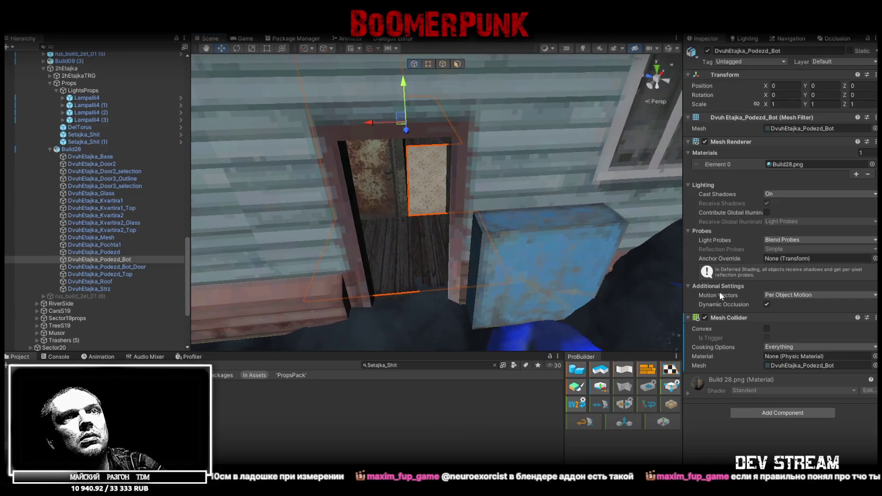
right_click(725, 316)
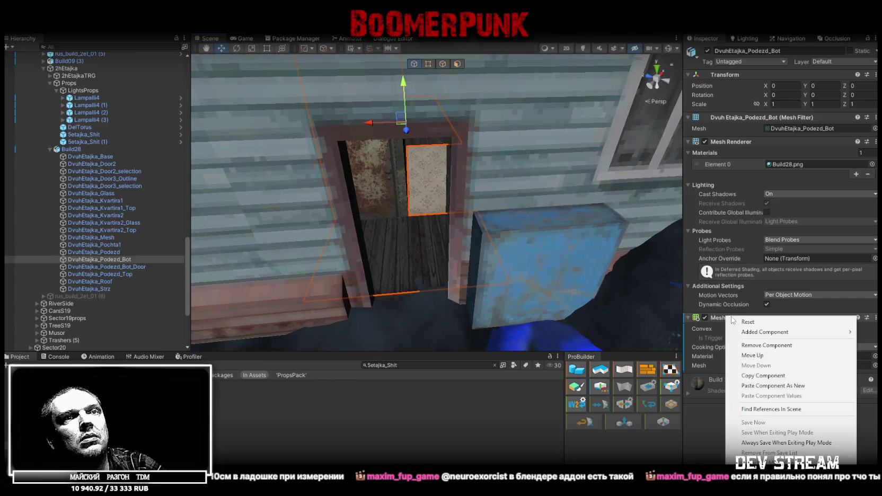
left_click(795, 386)
left_click_drag(470, 307, 486, 293)
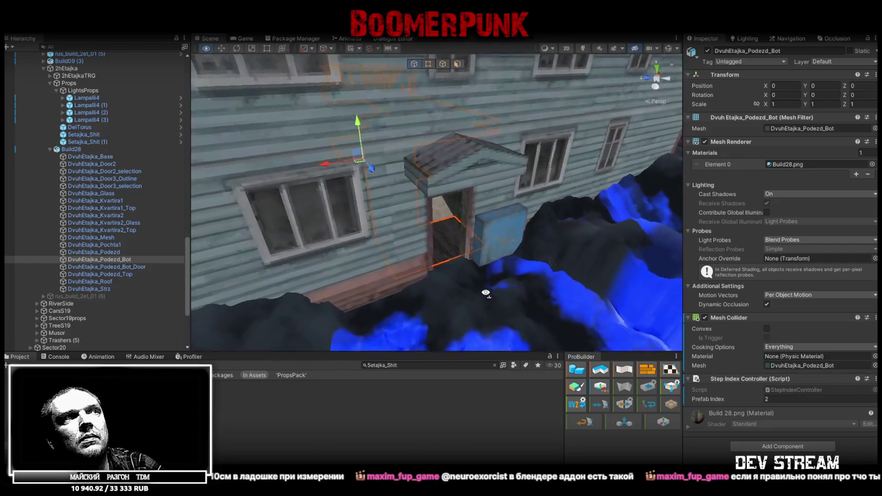
scroll(485, 293, "up", 5)
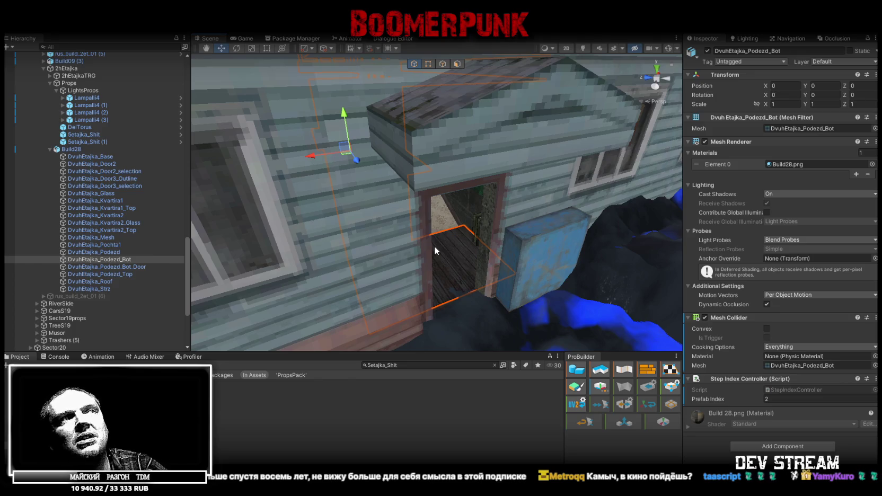
- Fly the view through the entrance onto the stairwell corridor floor
key("w")
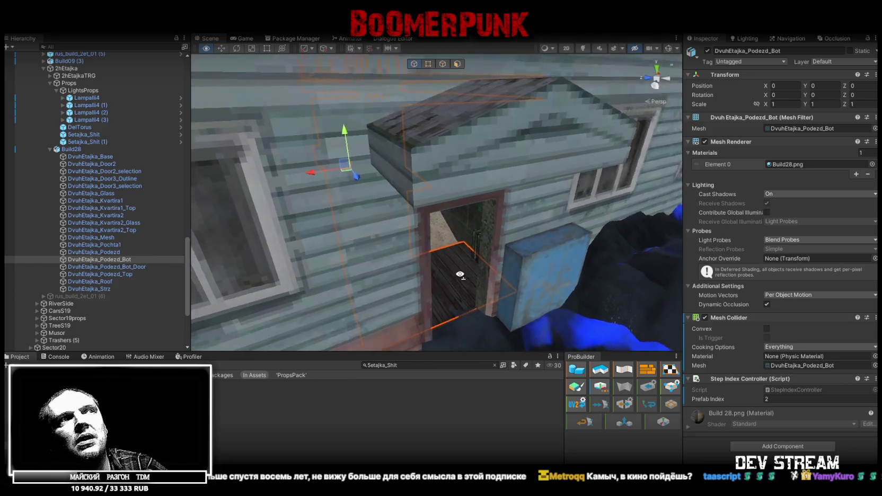
key("w")
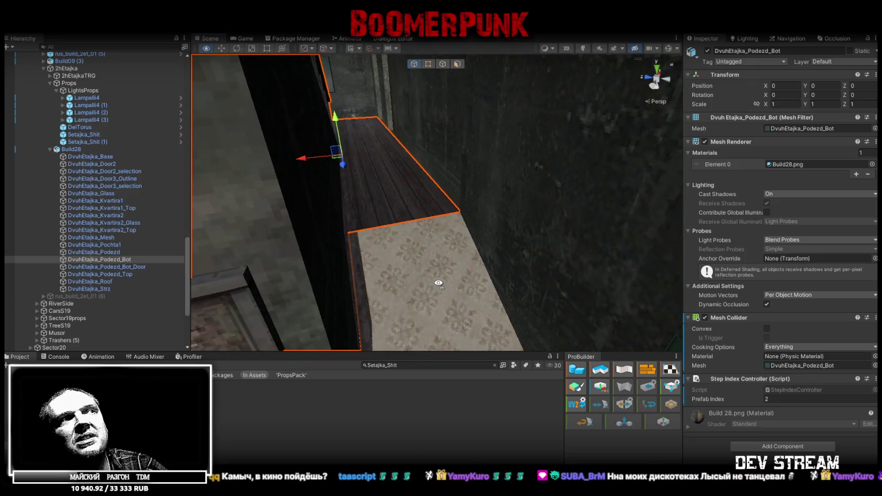
key("w")
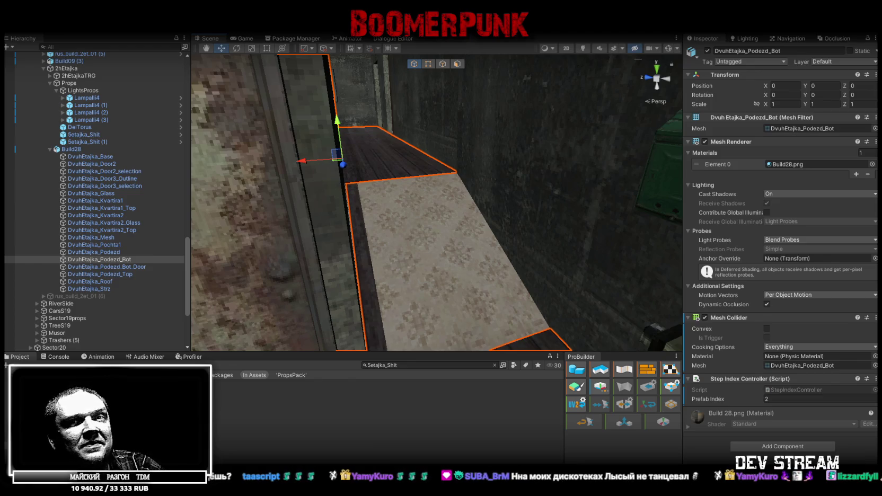
scroll(478, 251, "down", 10)
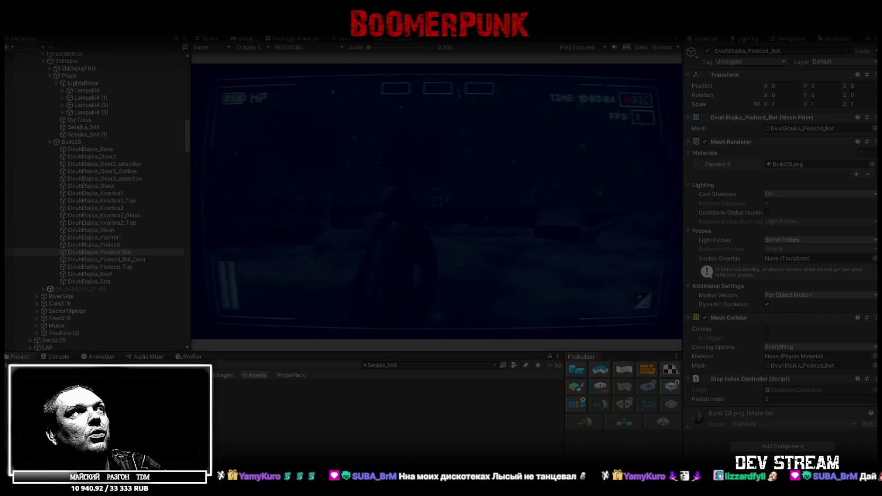
- Maximize the Game view and walk the character into the stairwell
double_click(241, 38)
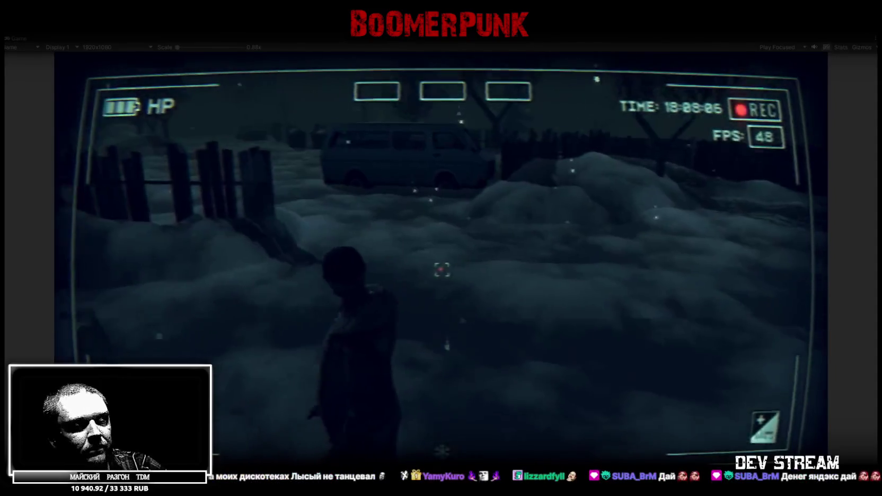
key("w")
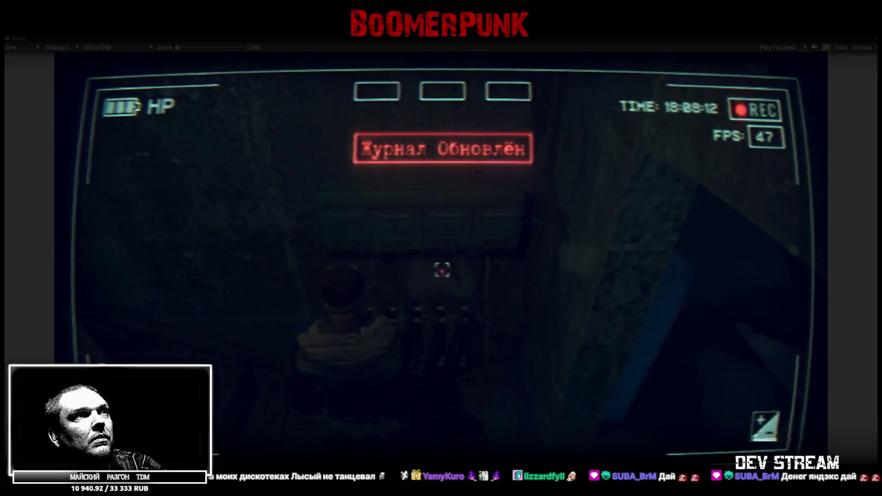
key("Escape")
key("Escape")
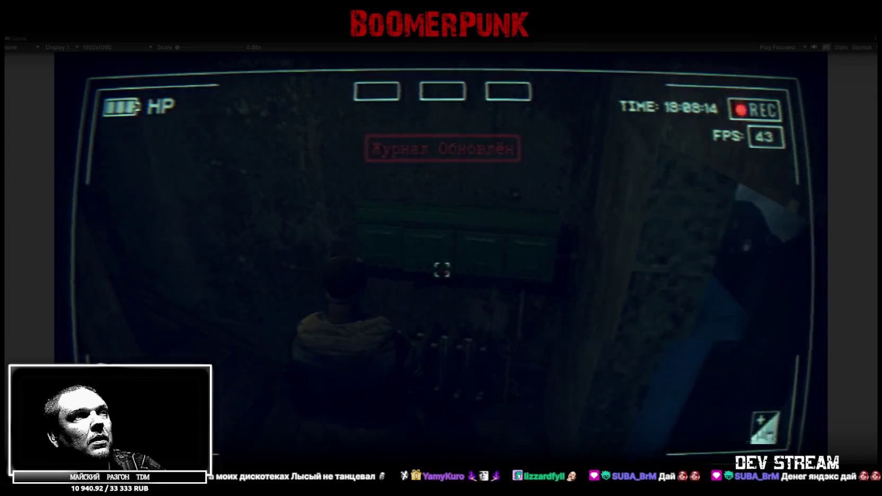
key("Escape")
- Equip the helmet, hat and card item from the inventory bag
left_click(510, 164)
left_click(694, 269)
left_click(699, 213)
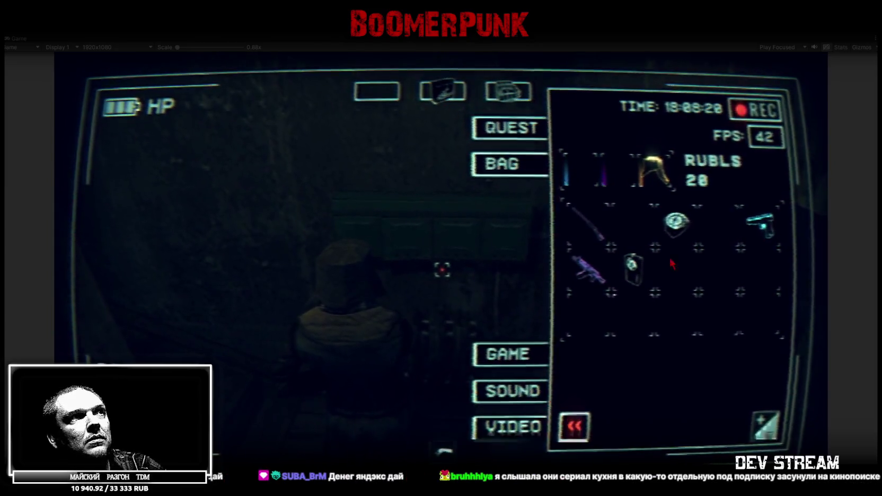
left_click(633, 223)
key("Tab")
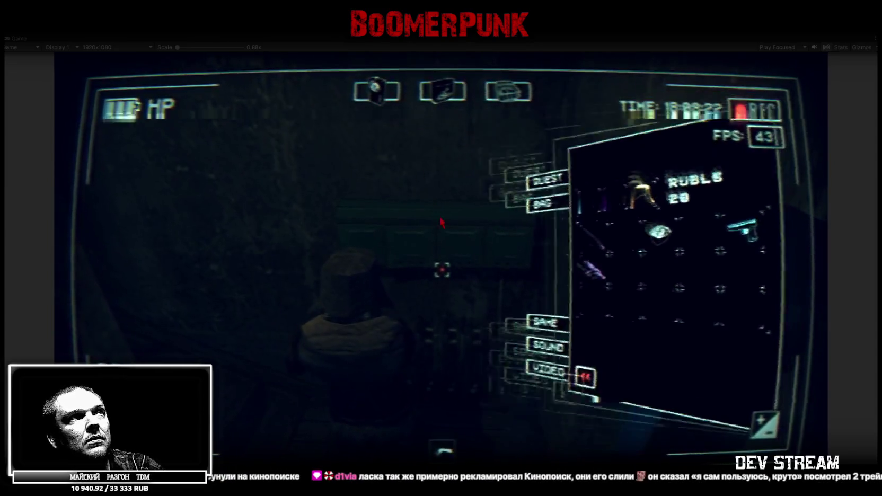
- Walk past the green mailboxes, down the lit corridor and out onto the open plain
key("w")
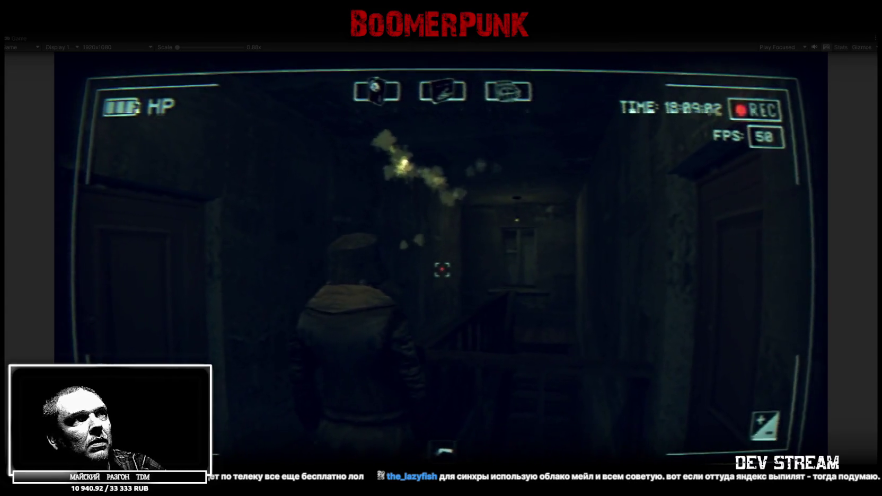
key("Tab")
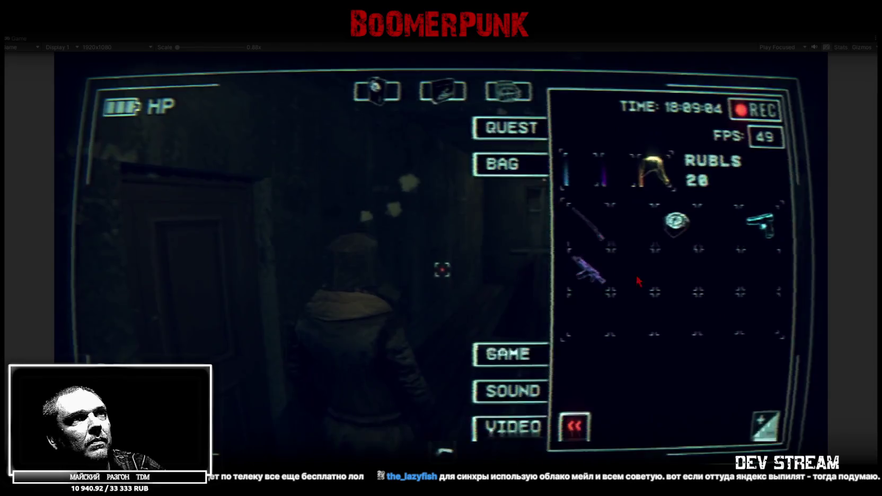
key("Tab")
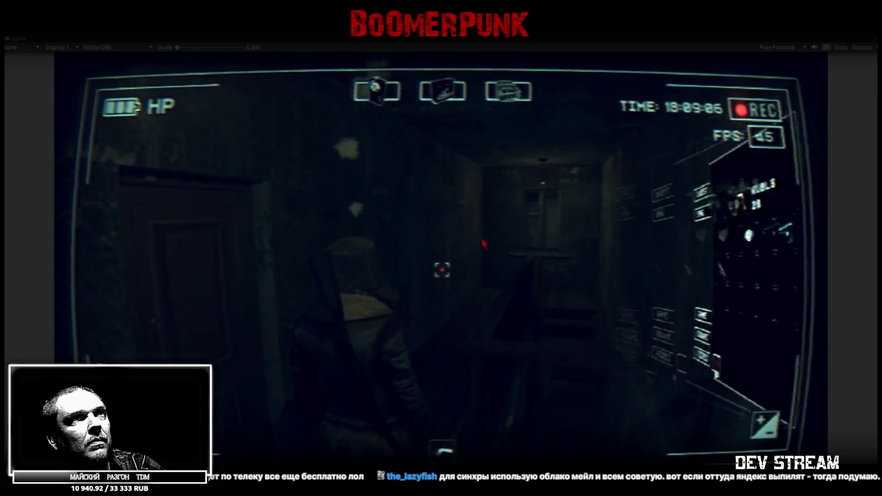
key("w")
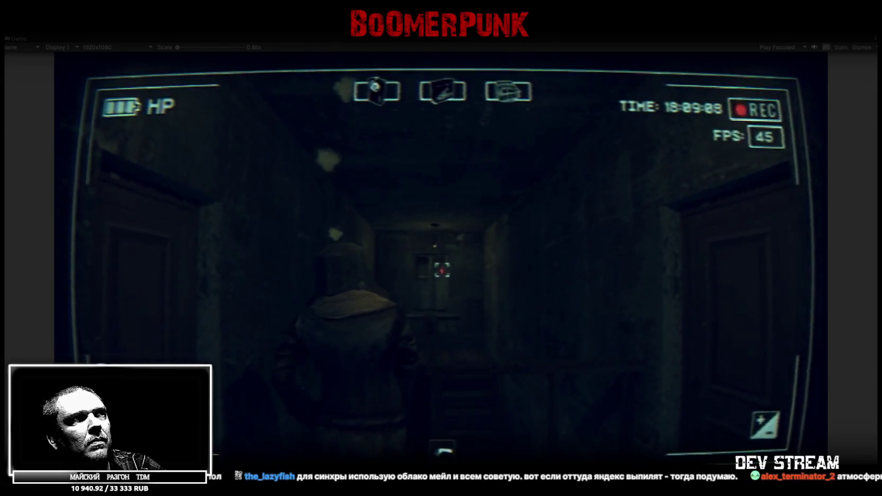
key("w")
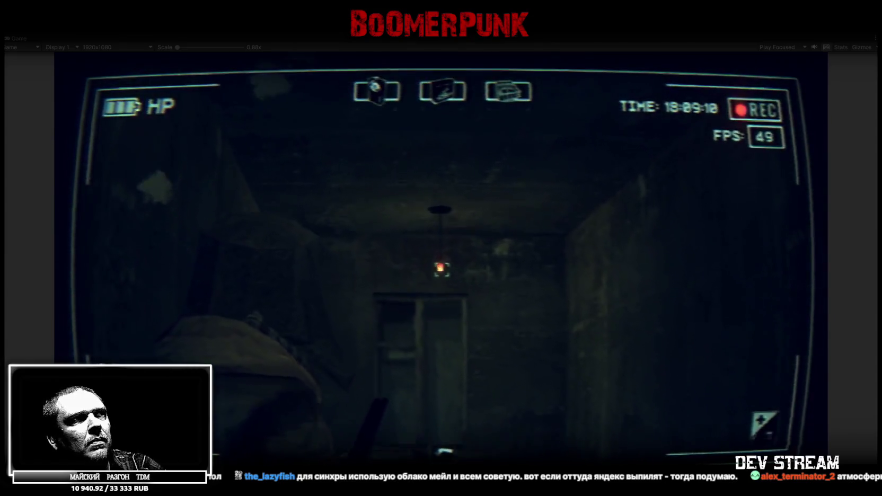
key("w")
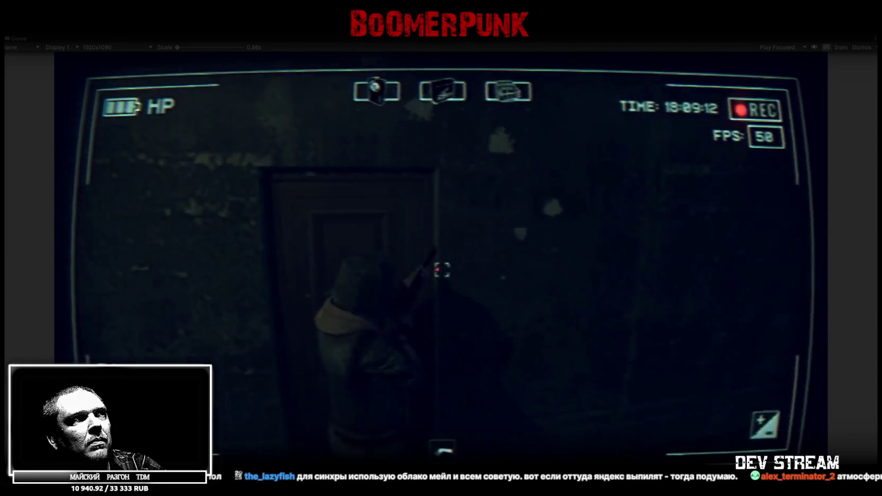
key("w")
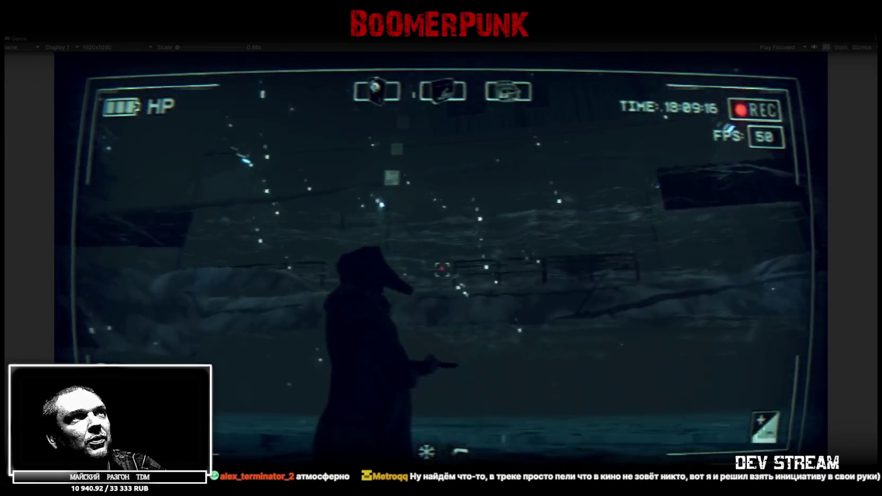
key("Tab")
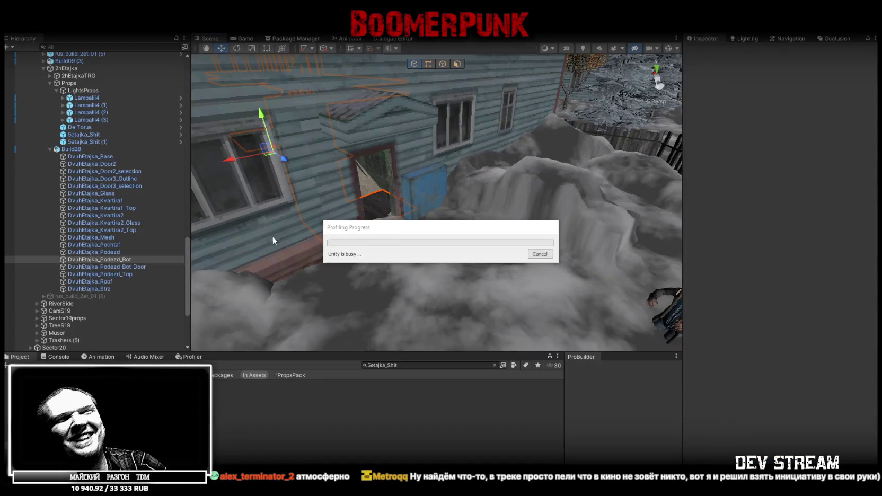
- Add a Mesh Collider to the DvuhEtajka_Door2 door via a 'coll' component search
mouse_move(493, 159)
left_mouse_down()
mouse_move(499, 149)
mouse_move(489, 179)
left_mouse_up()
left_click(474, 180)
left_click(472, 183)
mouse_move(492, 215)
left_mouse_down()
mouse_move(449, 229)
mouse_move(416, 210)
mouse_move(397, 171)
mouse_move(413, 183)
left_mouse_up()
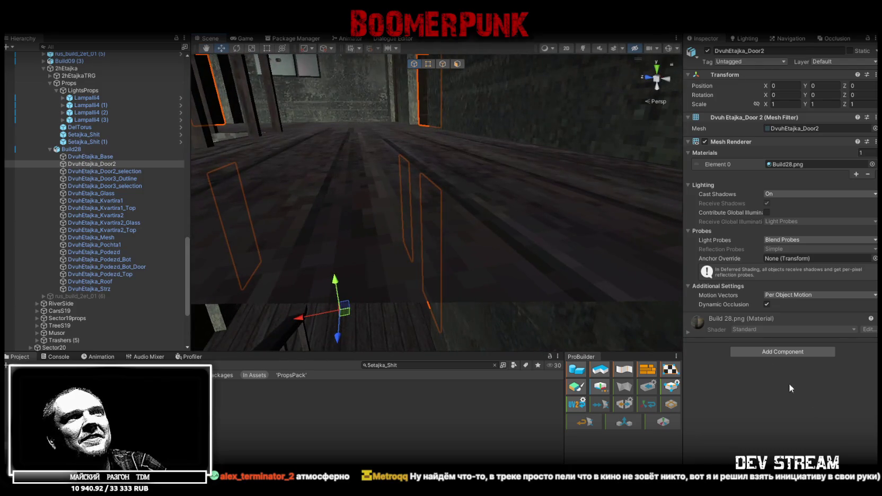
left_click(778, 352)
type("coll")
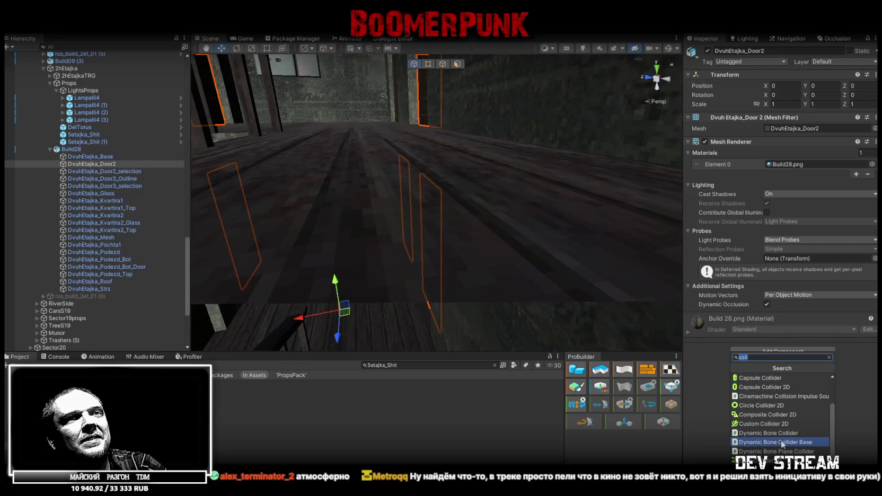
key("Return")
mouse_move(581, 290)
left_mouse_down()
mouse_move(477, 256)
mouse_move(585, 262)
mouse_move(549, 173)
mouse_move(500, 248)
mouse_move(307, 316)
mouse_move(535, 288)
mouse_move(494, 246)
left_mouse_up()
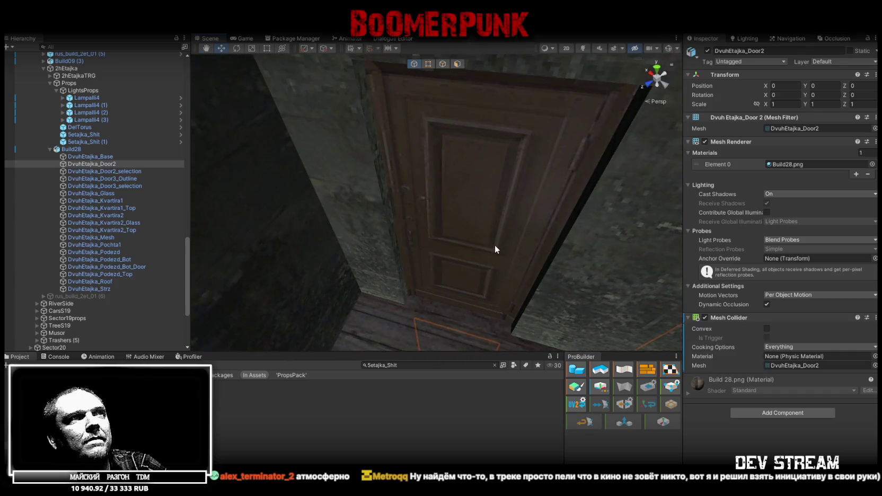
- Rotate the DvuhEtajka_Door3_selection door open to Y 119.36
left_click(495, 245)
key("f")
key("e")
mouse_move(522, 243)
left_mouse_down()
mouse_move(350, 252)
mouse_move(565, 240)
mouse_move(692, 249)
mouse_move(545, 246)
mouse_move(584, 211)
left_mouse_up()
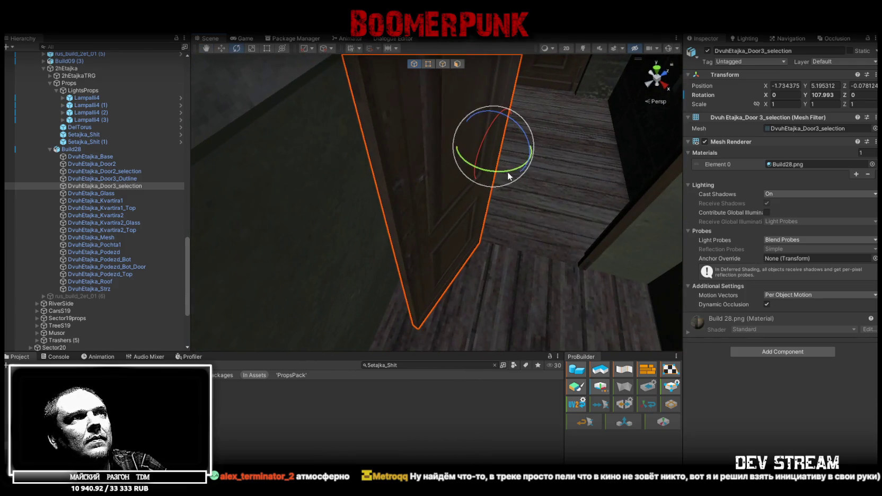
left_click_drag(499, 178, 494, 174)
- Add a Box Collider to the door
left_click(766, 352)
type("coll")
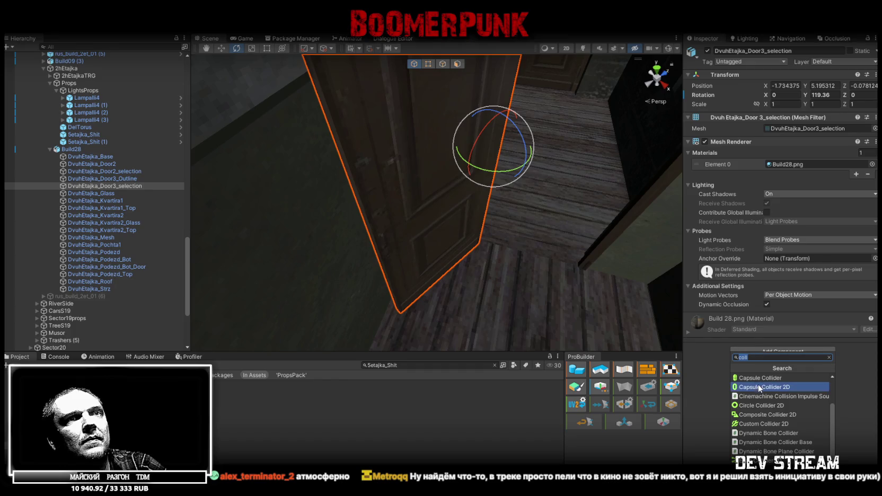
scroll(759, 413, "up", 3)
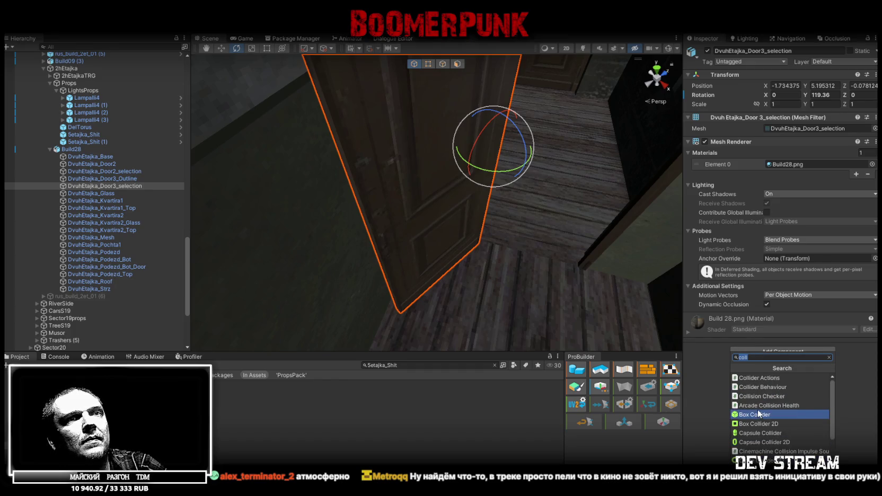
left_click(758, 409)
mouse_move(609, 239)
left_mouse_down()
mouse_move(568, 223)
mouse_move(682, 232)
mouse_move(518, 204)
left_mouse_up()
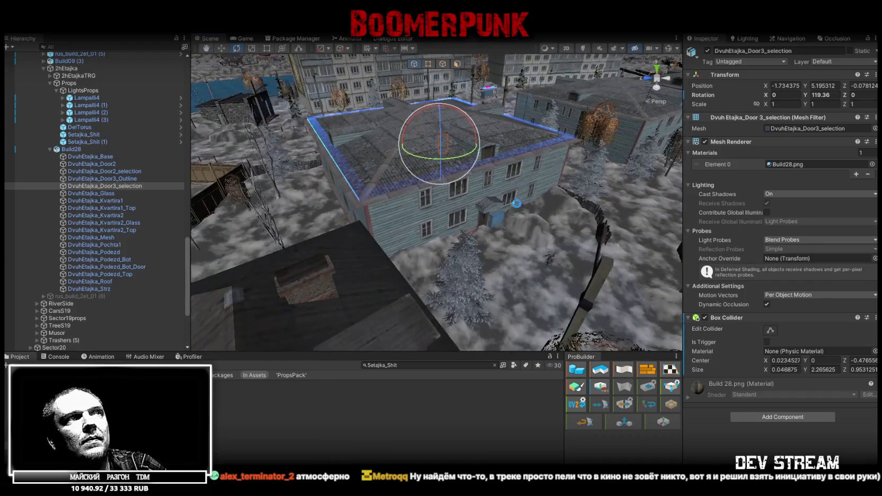
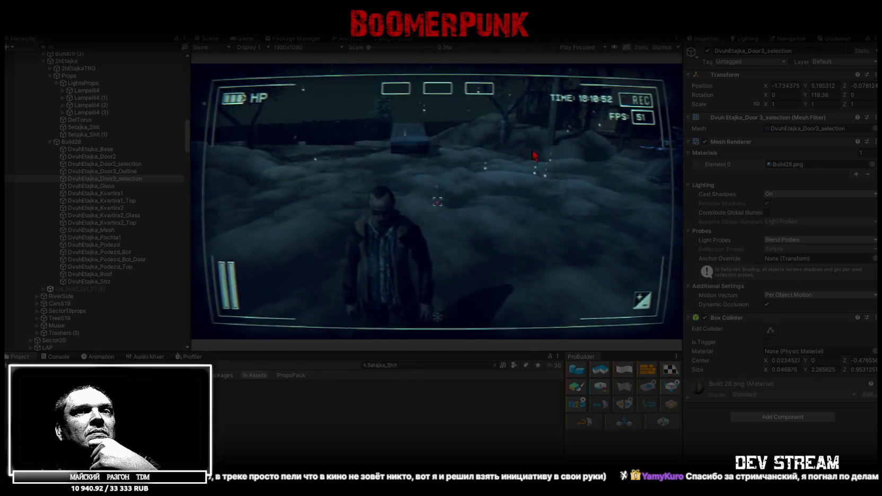
- Maximize the Game view to fill the editor and walk the player up to the house door
left_click(532, 152)
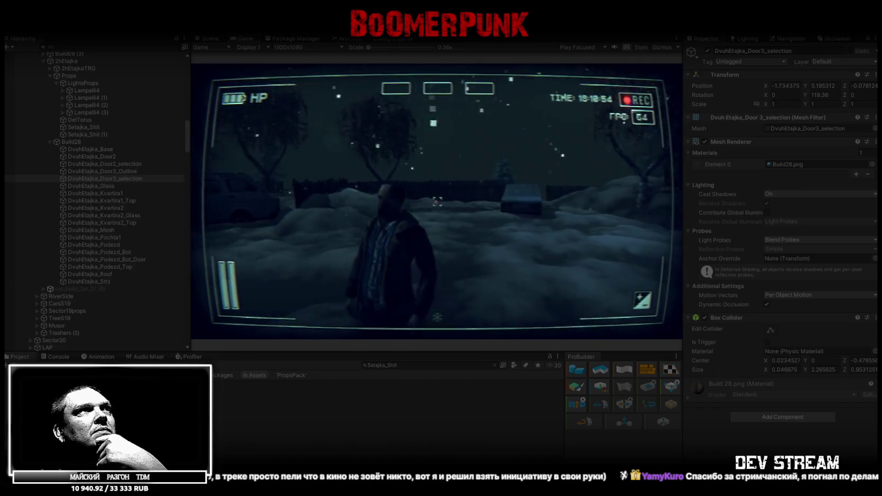
double_click(239, 38)
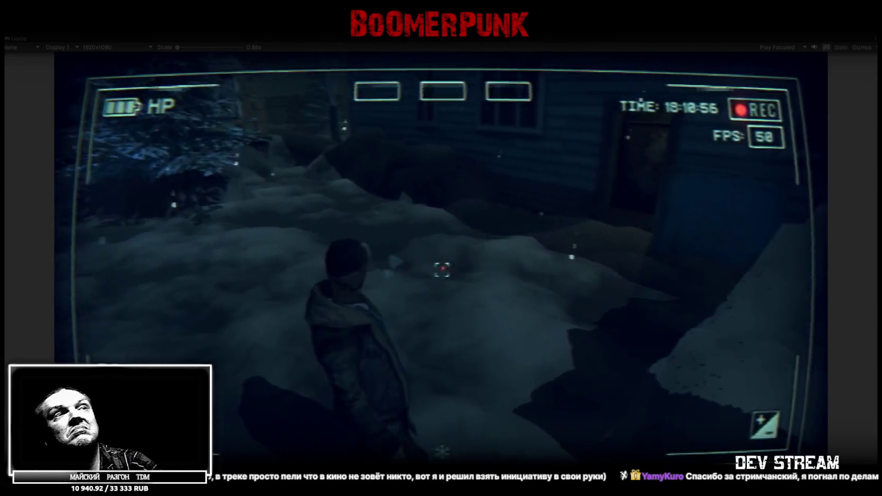
key("w")
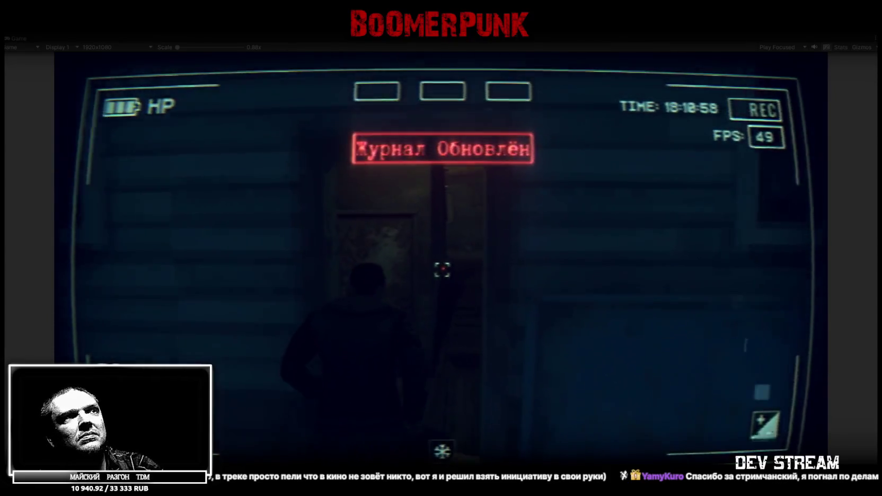
- Walk the player through the doorway and down the dark hallway to the left doorway
key("w")
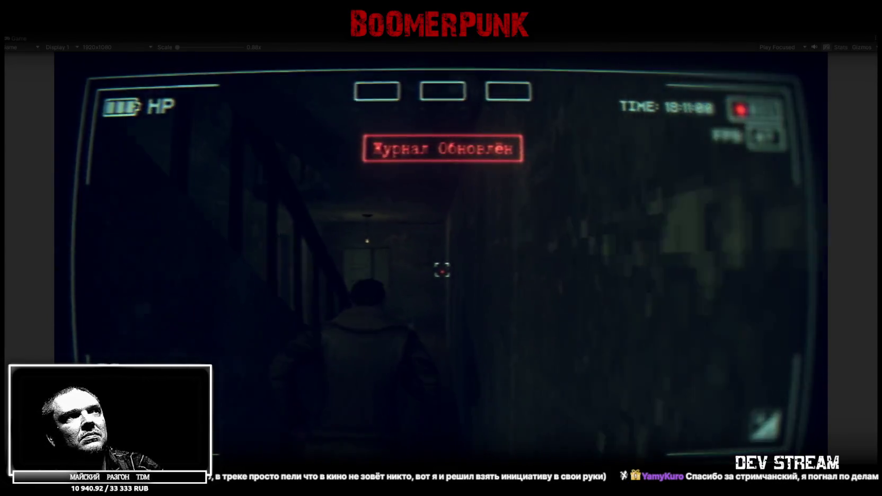
key("w")
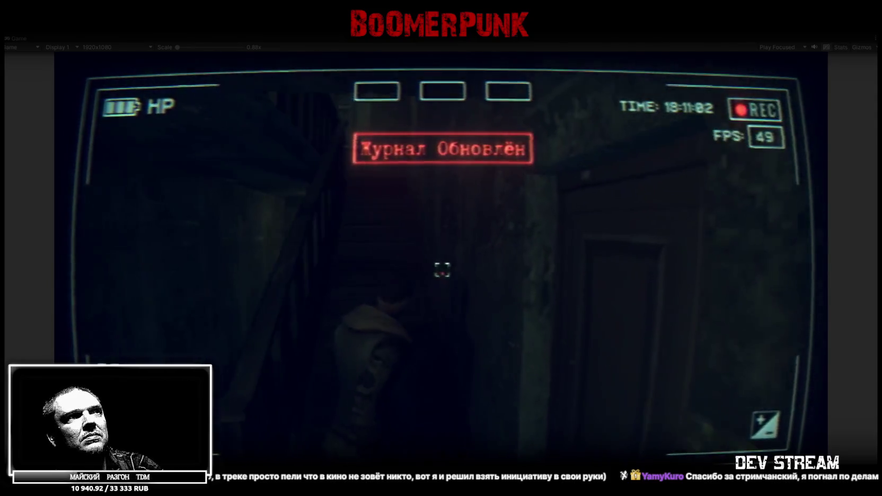
key("w")
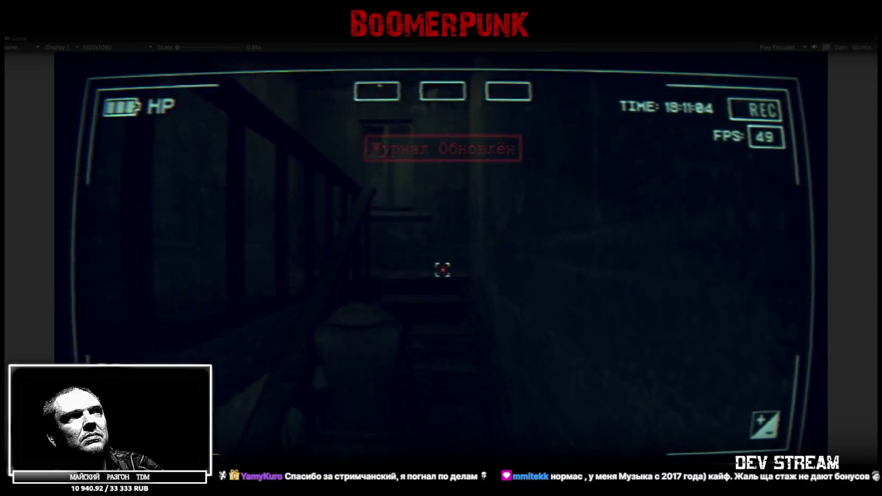
key("w")
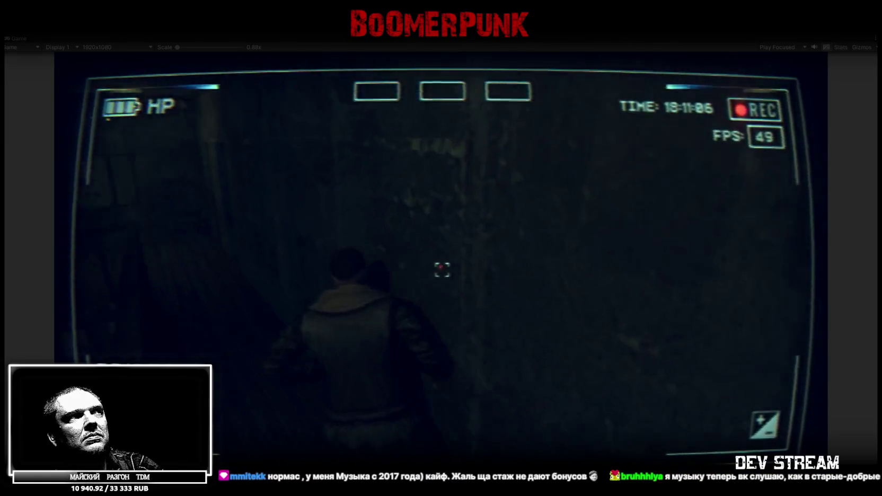
key("w")
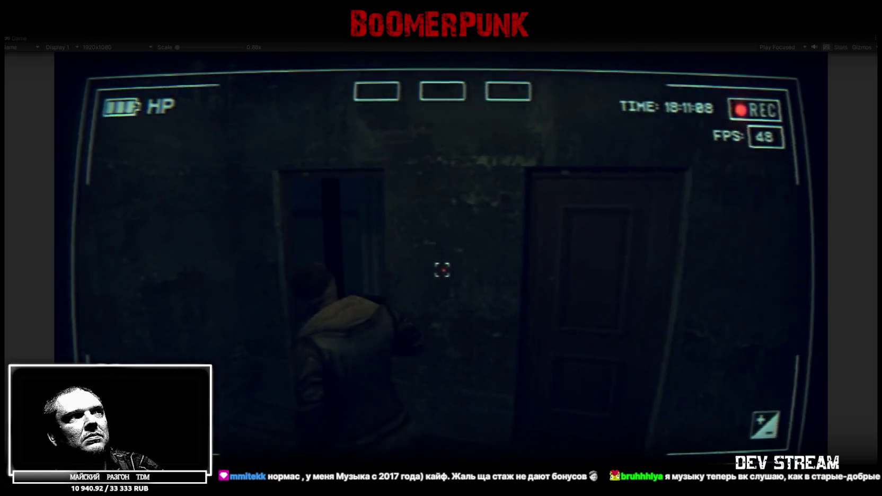
key("w")
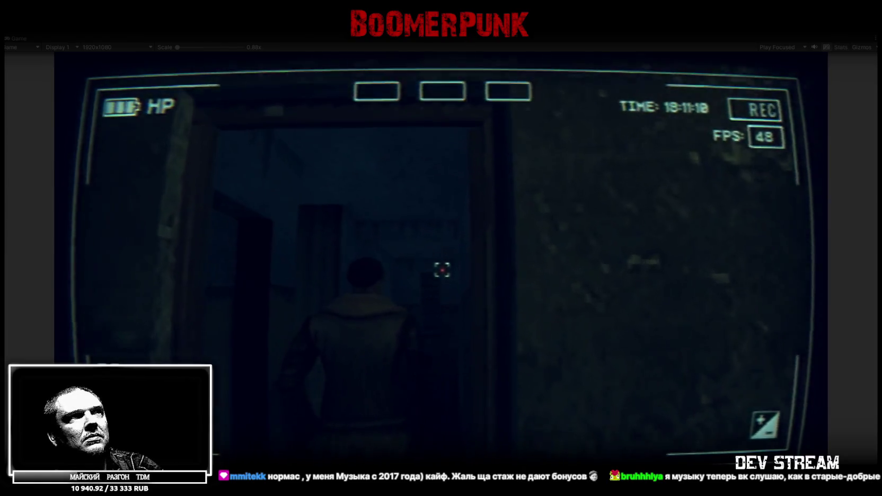
- Walk the character along the corridor, through the striped room into the curtained room
key("w")
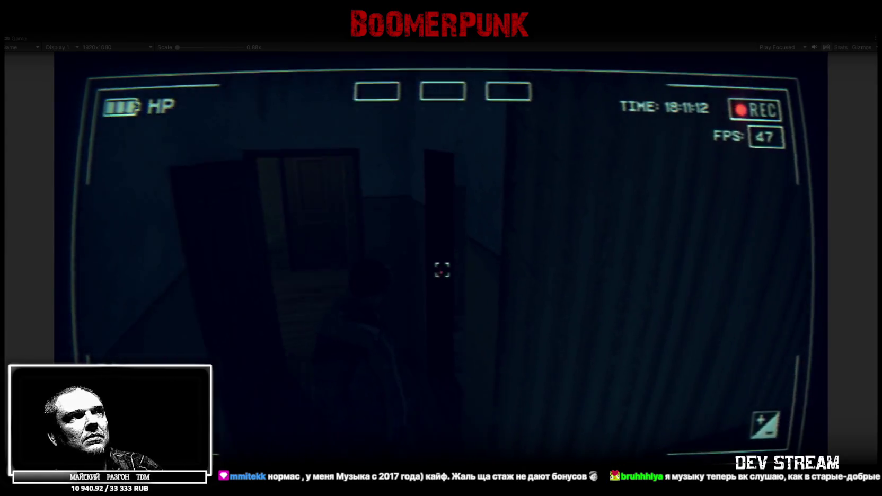
key("w")
key("w")
key("w")
key("w")
key("w")
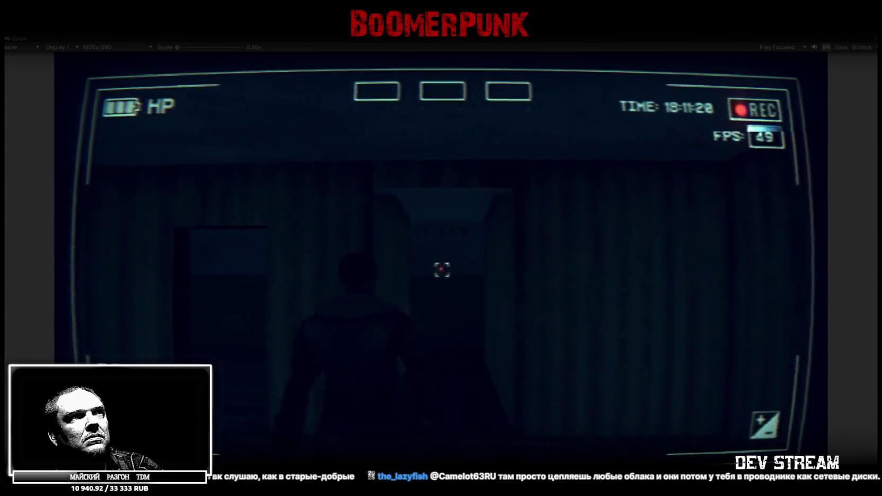
key("w")
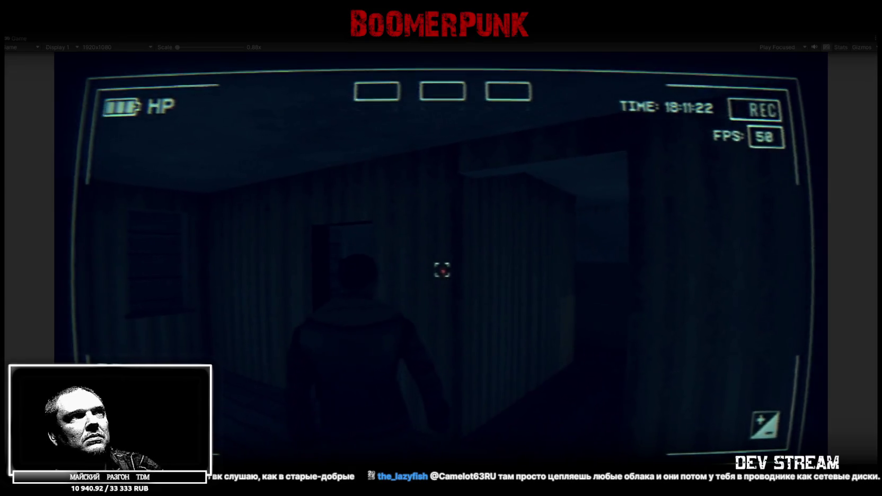
key("w")
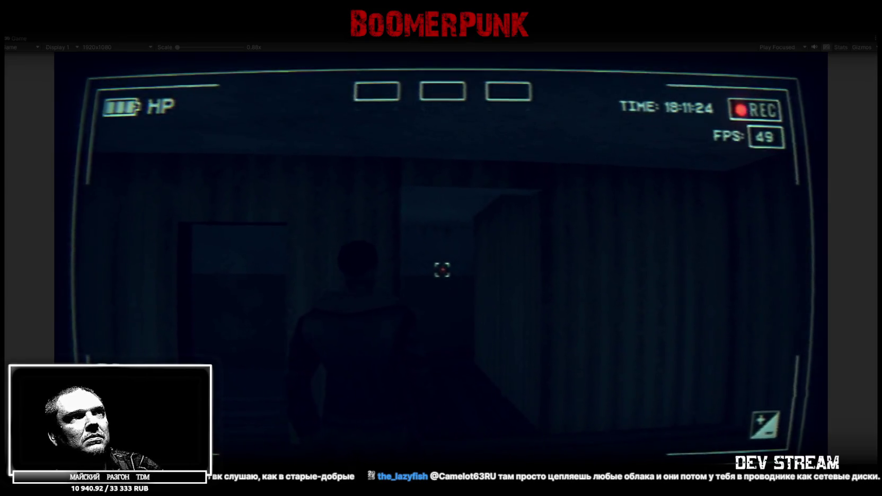
key("w")
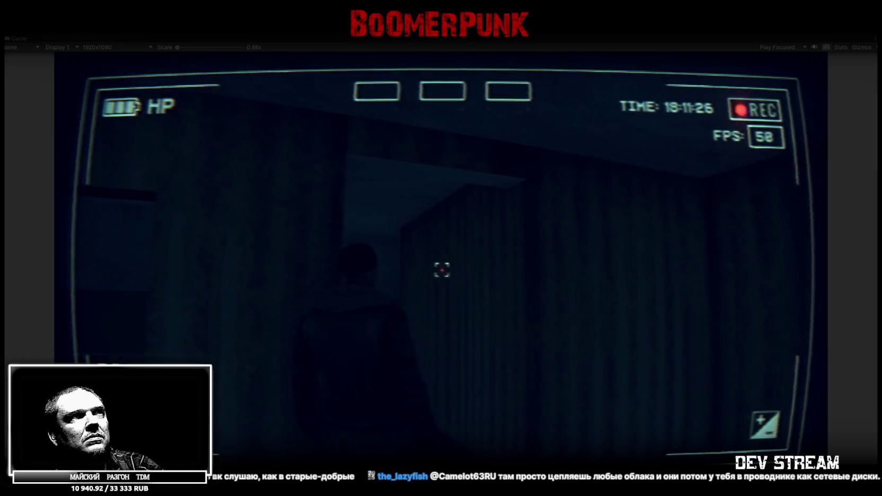
key("w")
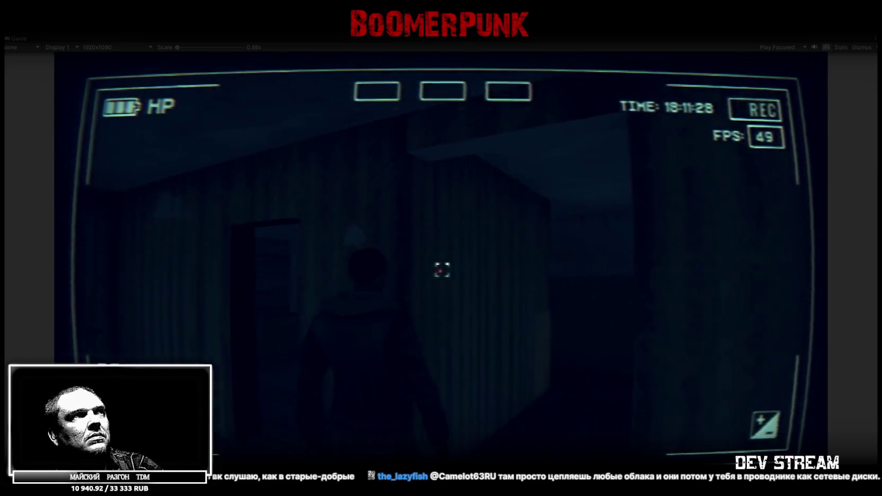
key("w")
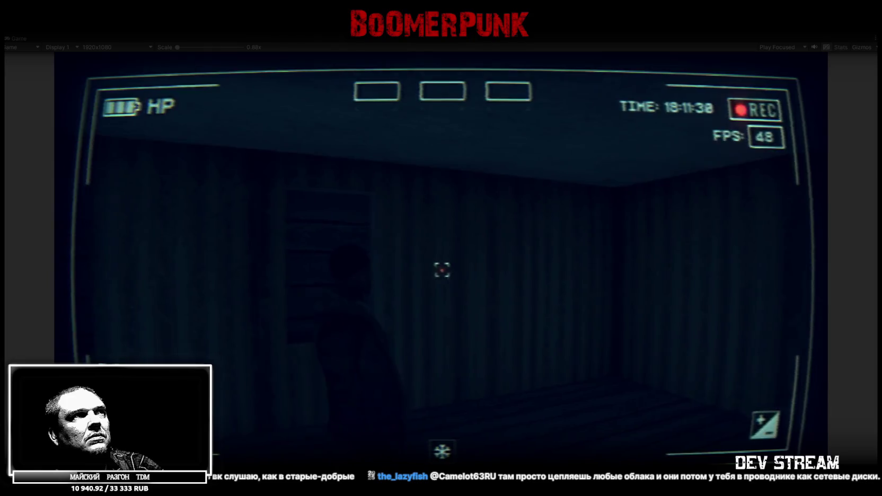
- Continue through the dark room and lamp-lit corridor past the staircase to the next door
key("w")
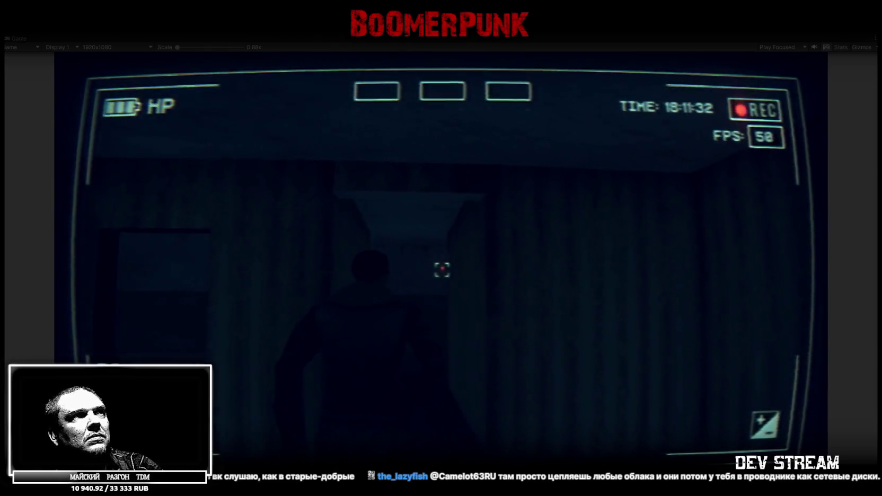
key("w")
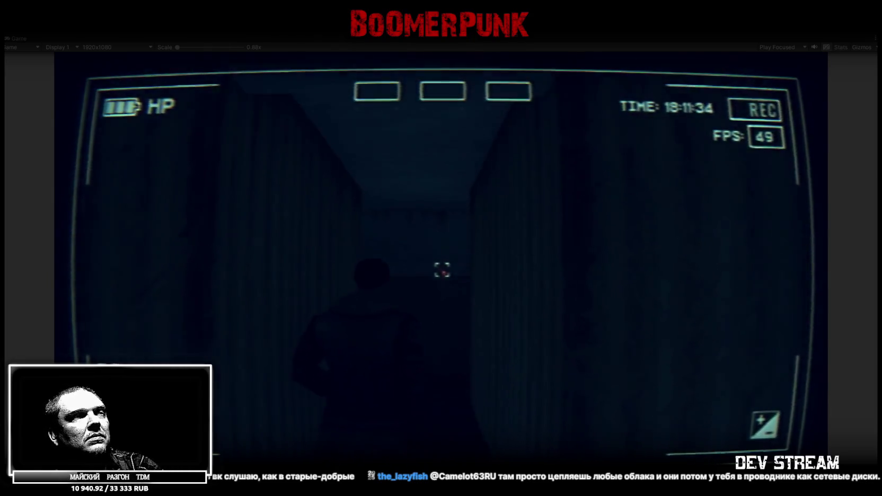
key("w")
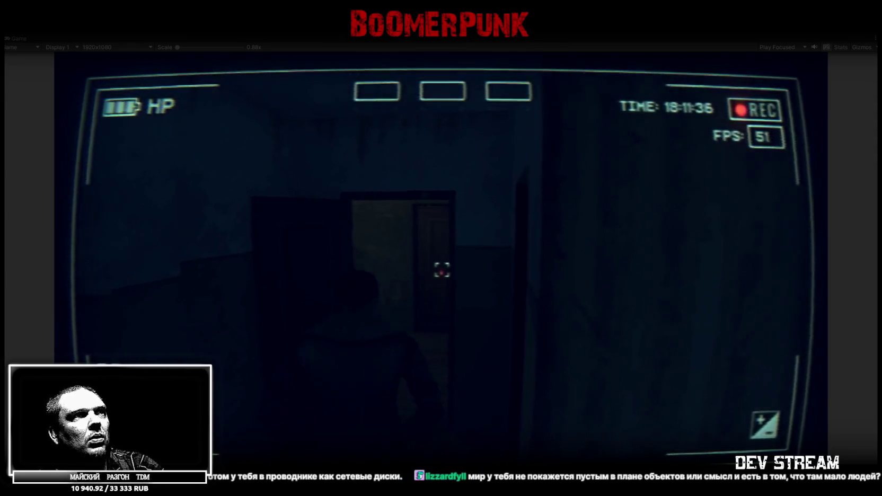
key("w")
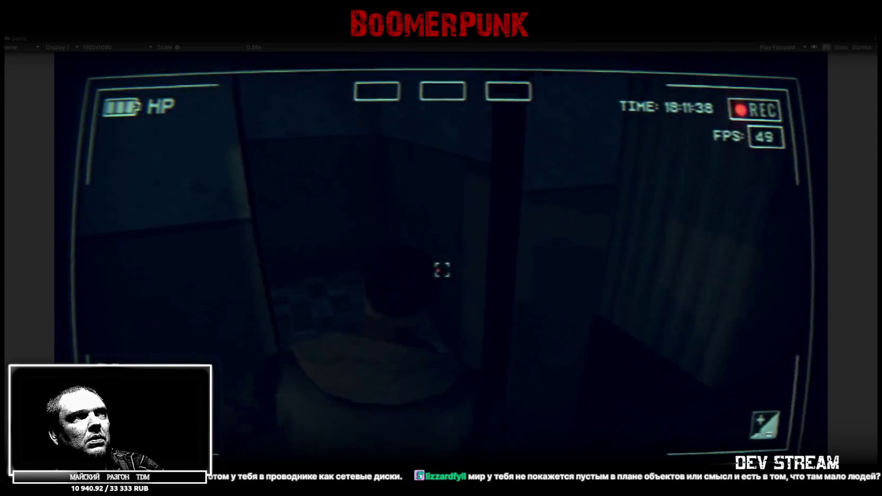
key("w")
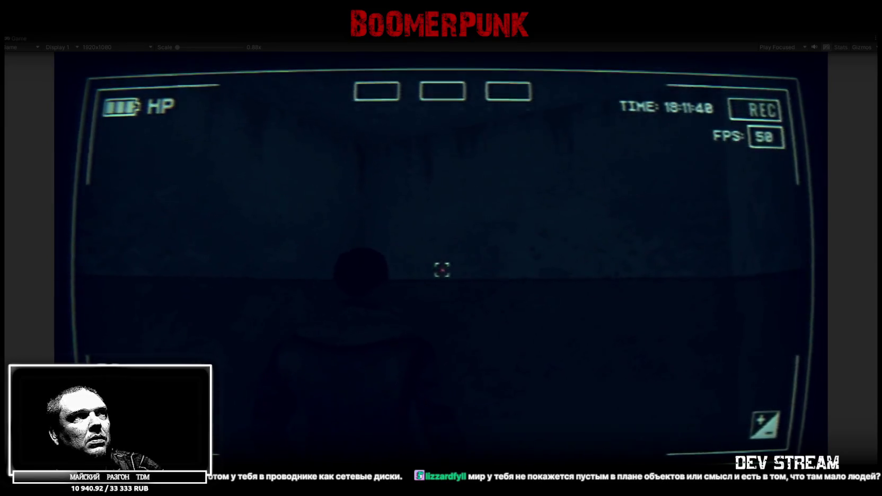
key("w")
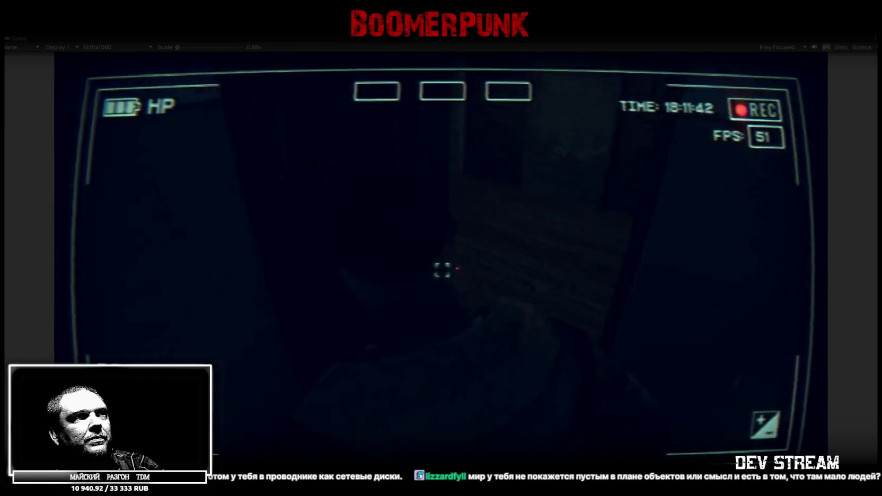
key("w")
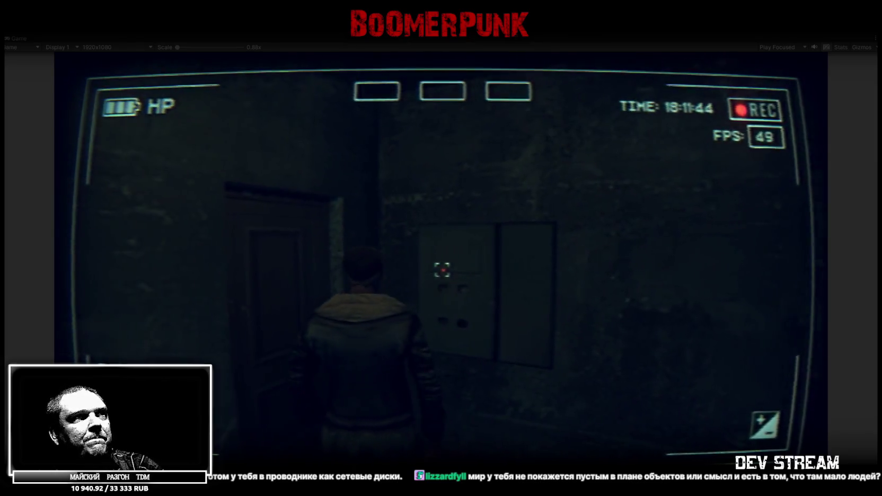
key("w")
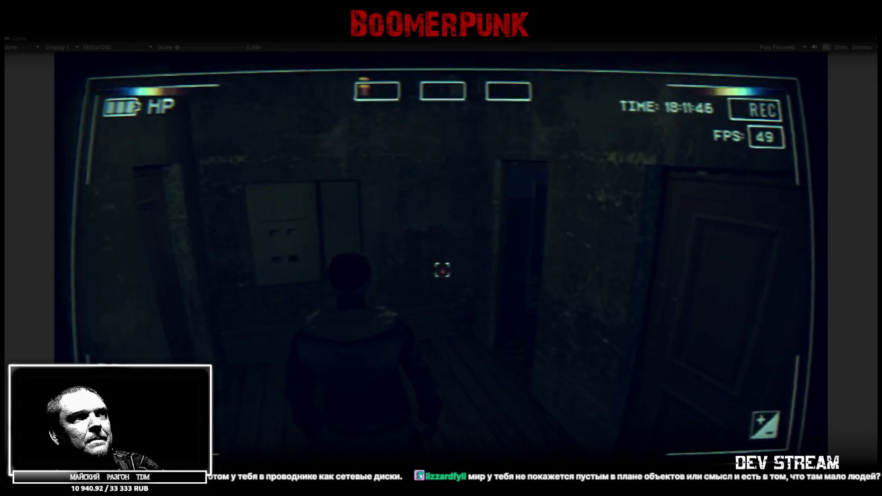
key("w")
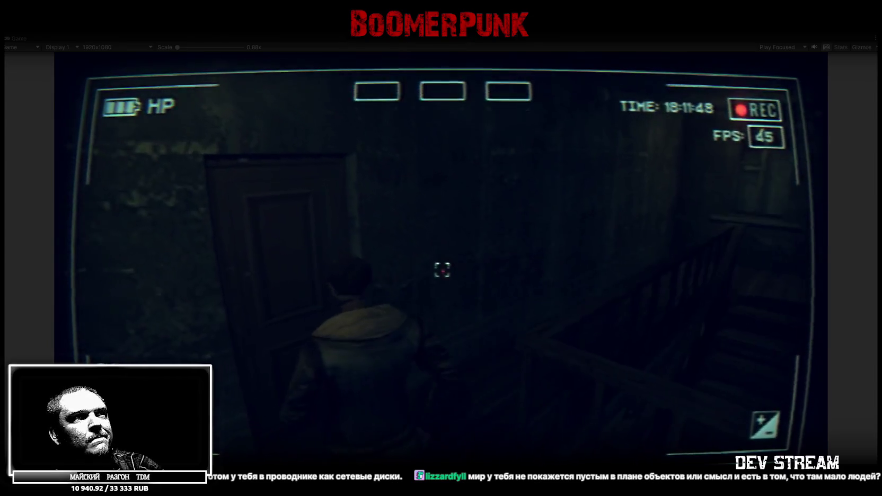
key("w")
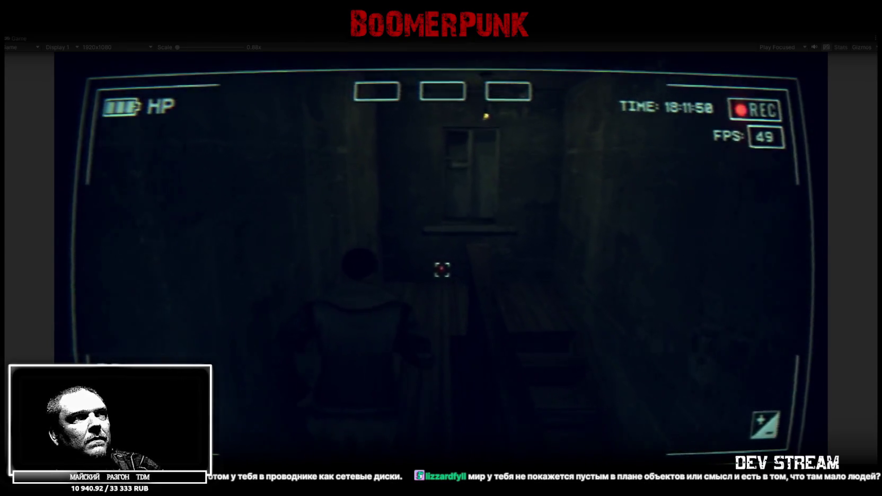
key("w")
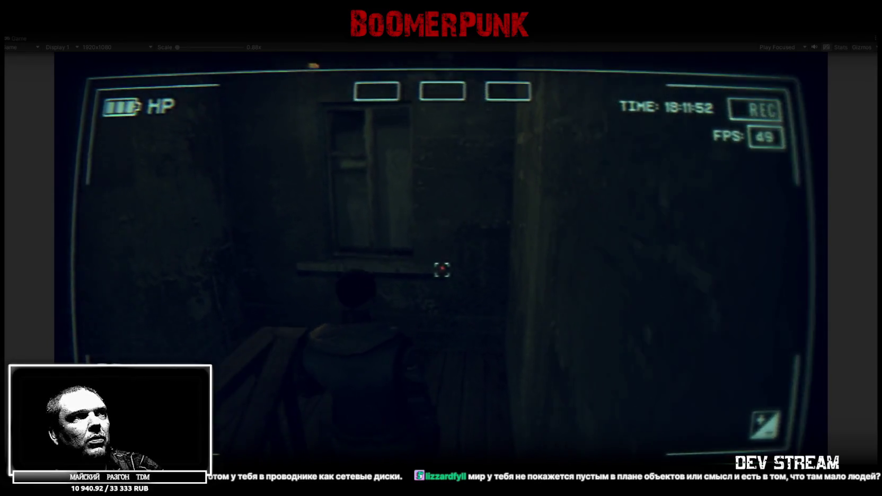
key("w")
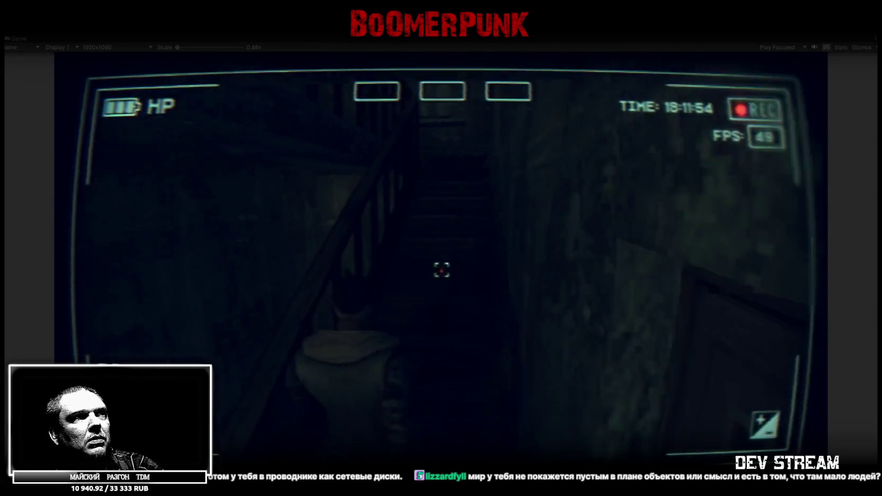
key("w")
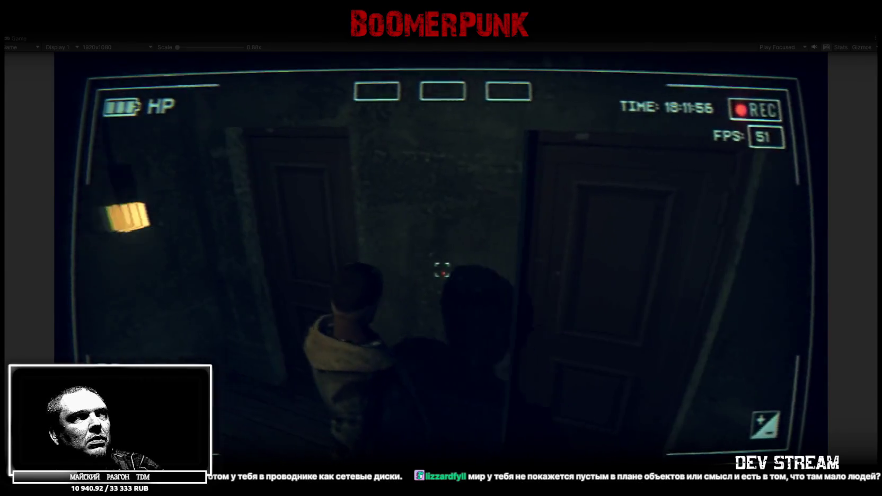
- Enter the dark room and walk along the sill of the snowy windows
key("w")
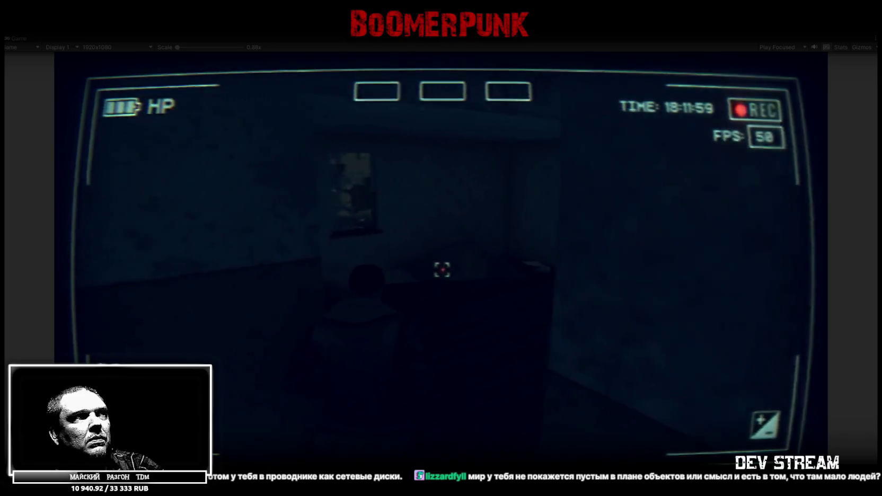
key("w")
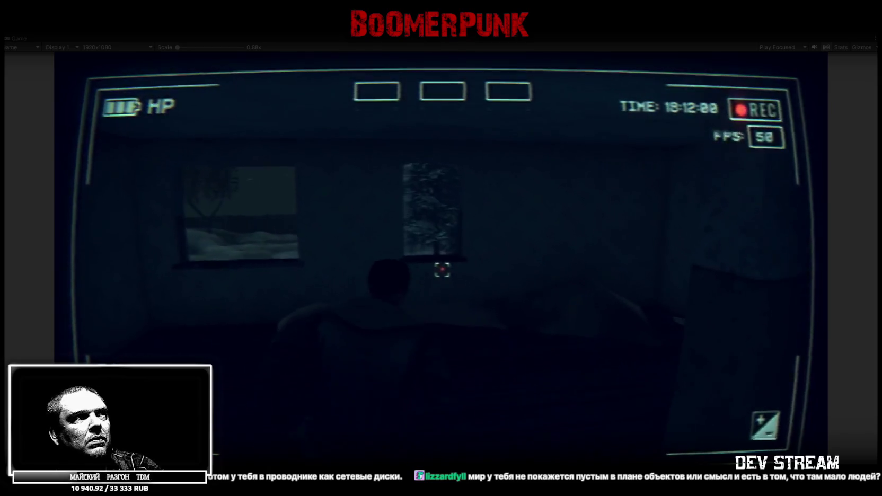
key("w")
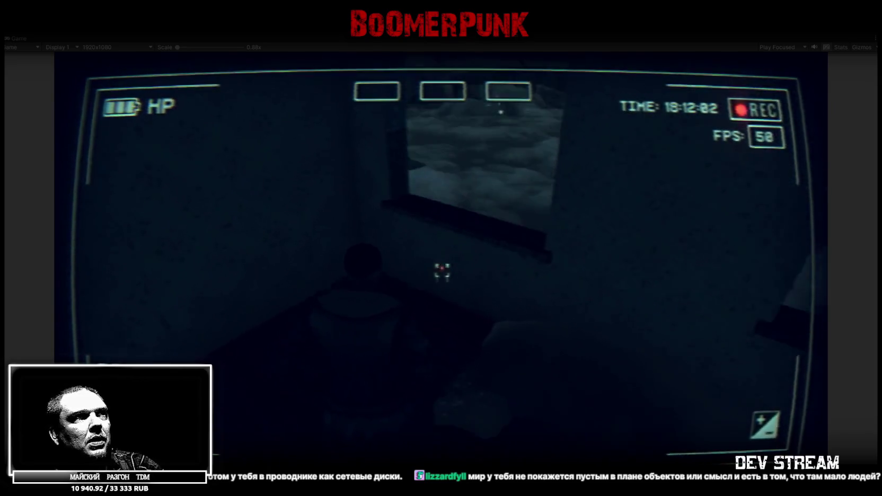
key("w")
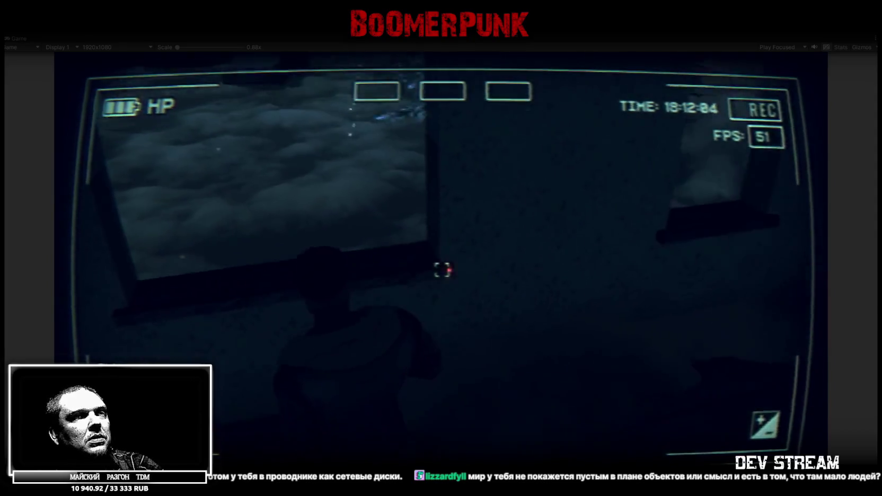
key("w")
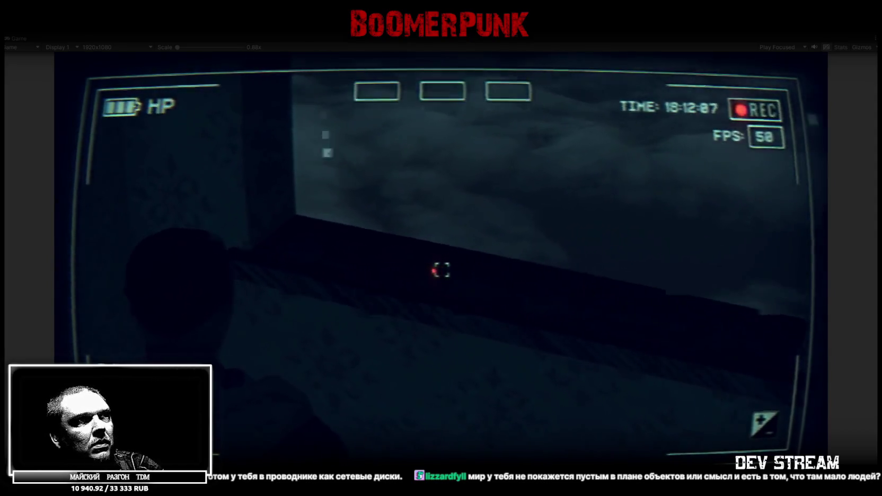
key("w")
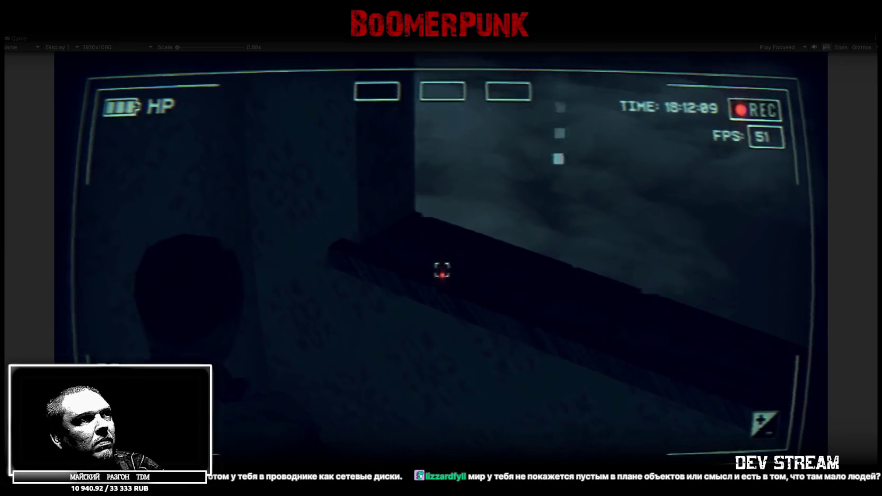
key("w")
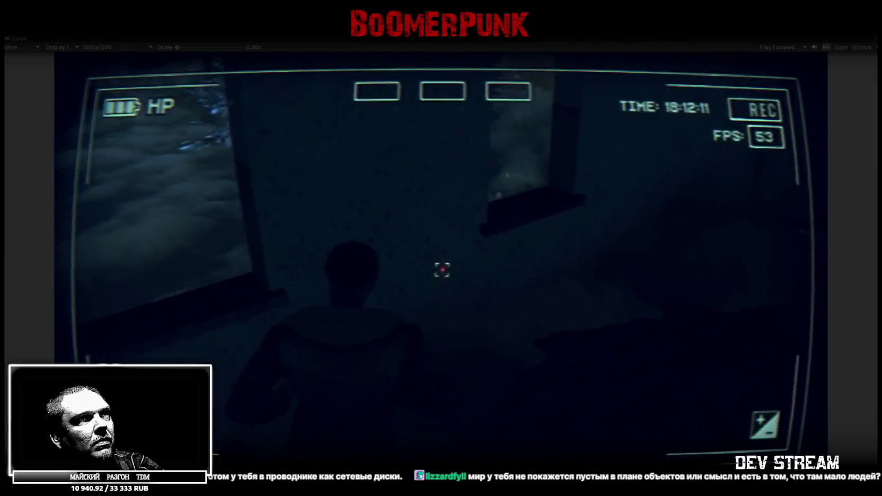
key("w")
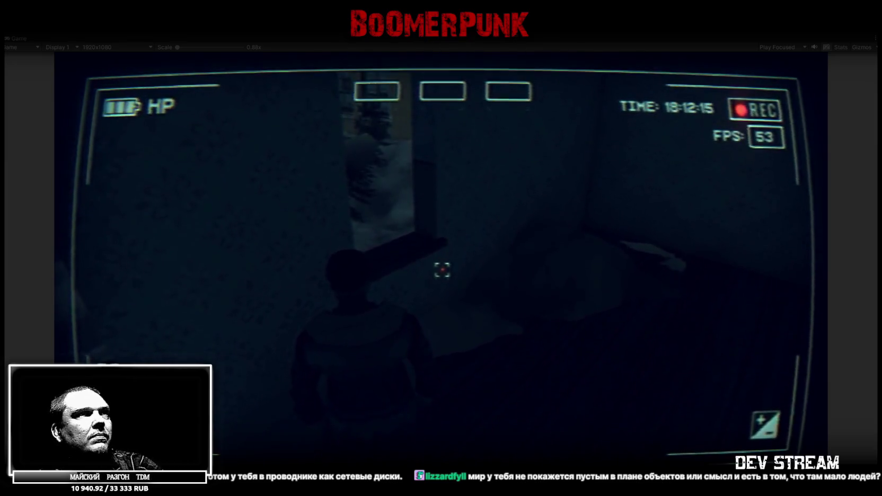
- Refocus the running game, then switch to the staircase model in Blockbench
left_click(425, 45)
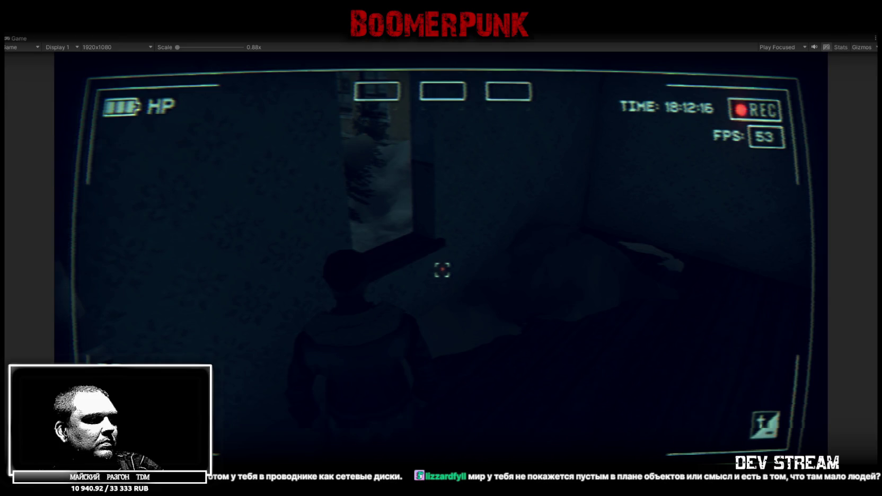
key("alt+Tab")
scroll(494, 385, "down", 5)
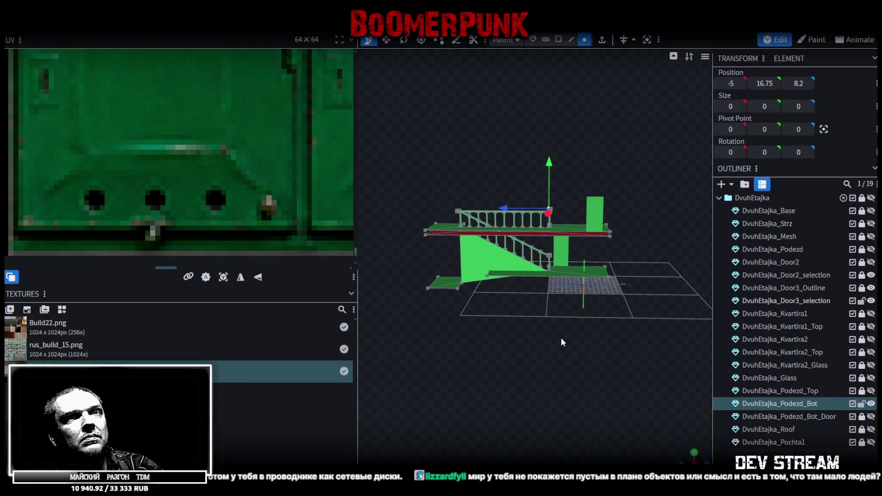
- Hide Podezd_Bot, toggle the apartment parts, and leave Kvartira1 visible and selected
left_click(862, 404)
left_click(871, 405)
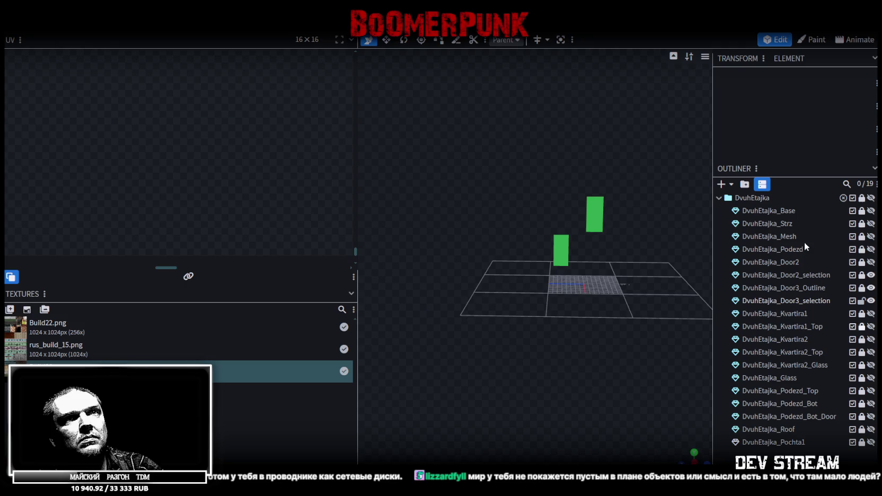
left_click(871, 313)
left_click(871, 314)
left_click(871, 339)
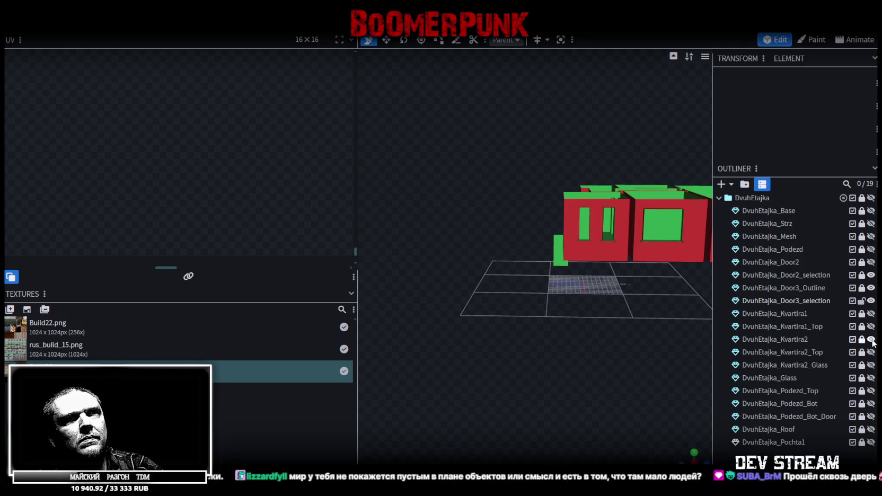
left_click(872, 339)
left_click(871, 313)
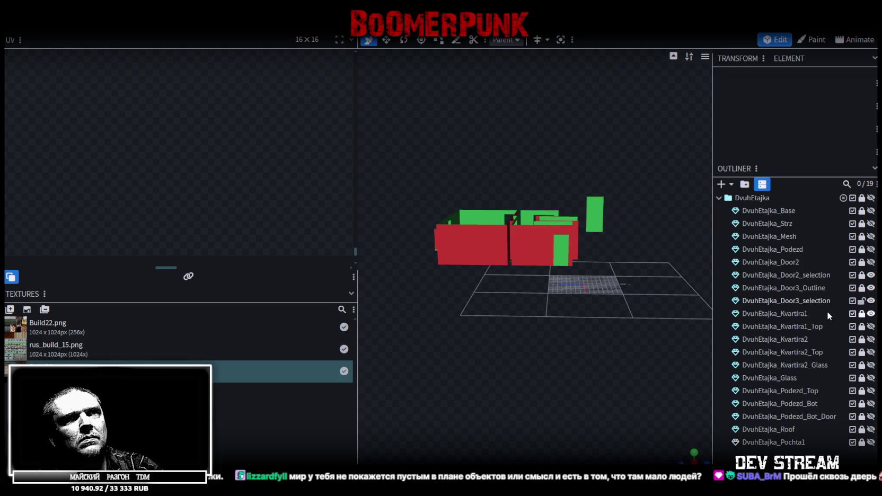
left_click(804, 316)
- Zoom and orbit the view to frame Kvartira1's front wall with its windows
scroll(531, 289, "up", 3)
mouse_move(484, 338)
left_mouse_down()
mouse_move(272, 185)
mouse_move(276, 113)
left_mouse_up()
scroll(272, 185, "down", 2)
scroll(232, 190, "down", 2)
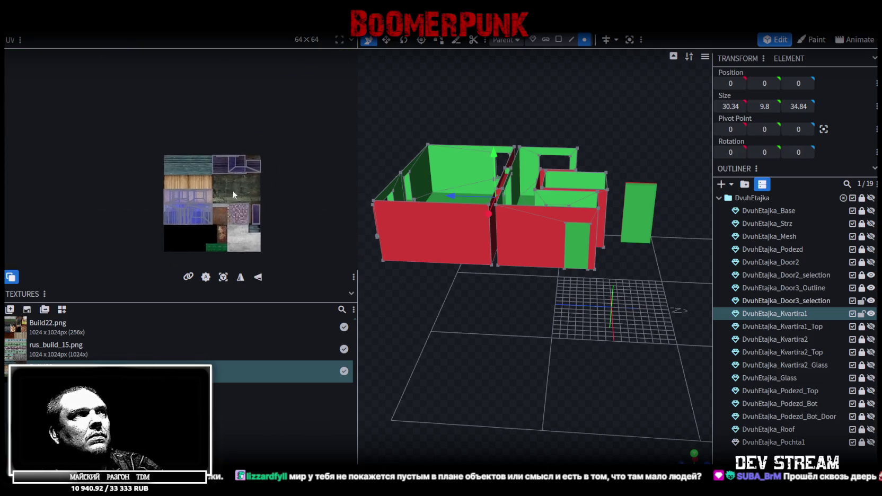
scroll(224, 149, "up", 4)
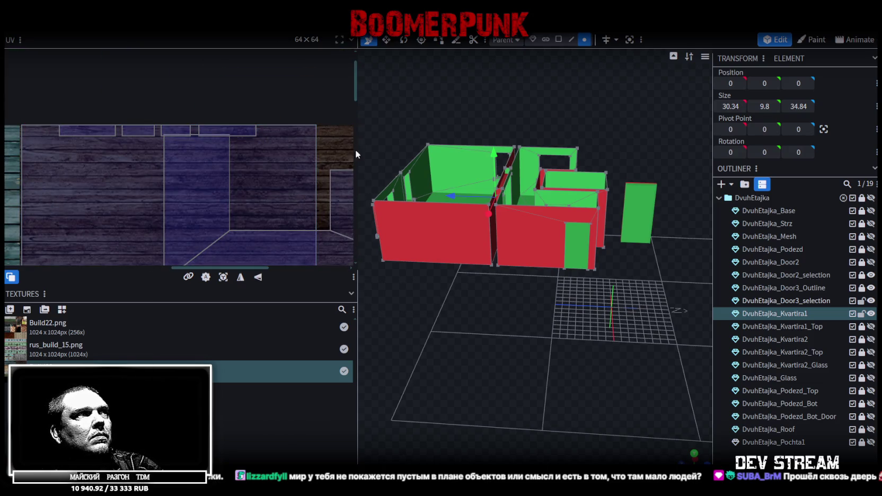
scroll(543, 321, "up", 5)
scroll(509, 324, "up", 3)
left_click_drag(390, 291, 509, 290)
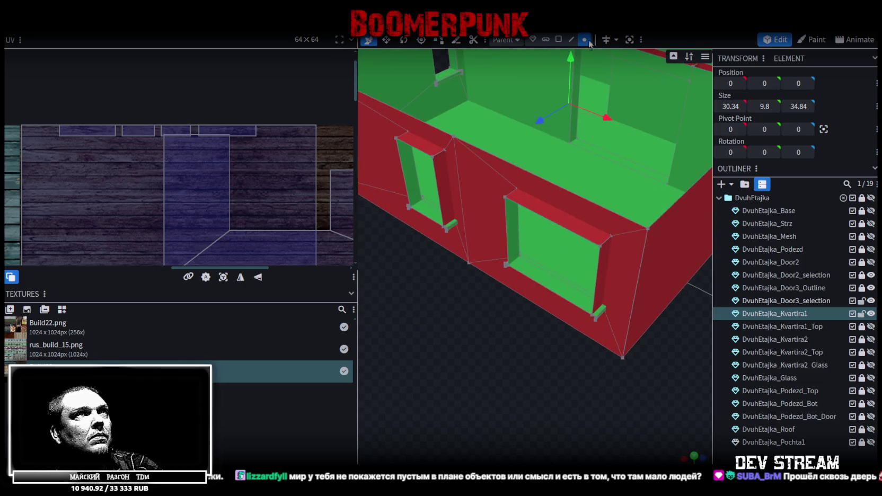
- Select both windowsills together using Cluster selection mode
left_click(545, 40)
left_click(537, 276)
left_click(434, 219, "shift")
mouse_move(430, 333)
left_mouse_down()
mouse_move(604, 311)
mouse_move(665, 268)
mouse_move(512, 303)
mouse_move(654, 272)
mouse_move(617, 282)
left_mouse_up()
left_click(493, 205, "shift")
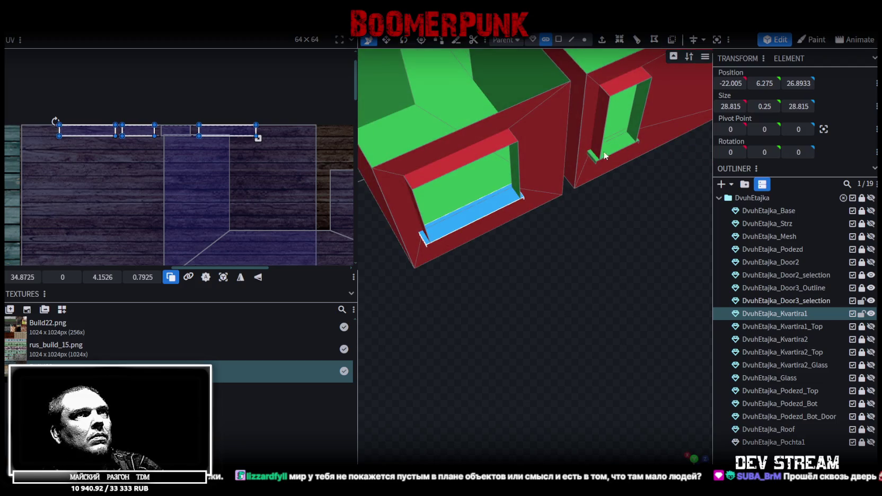
scroll(223, 187, "up", 3)
scroll(223, 186, "up", 5)
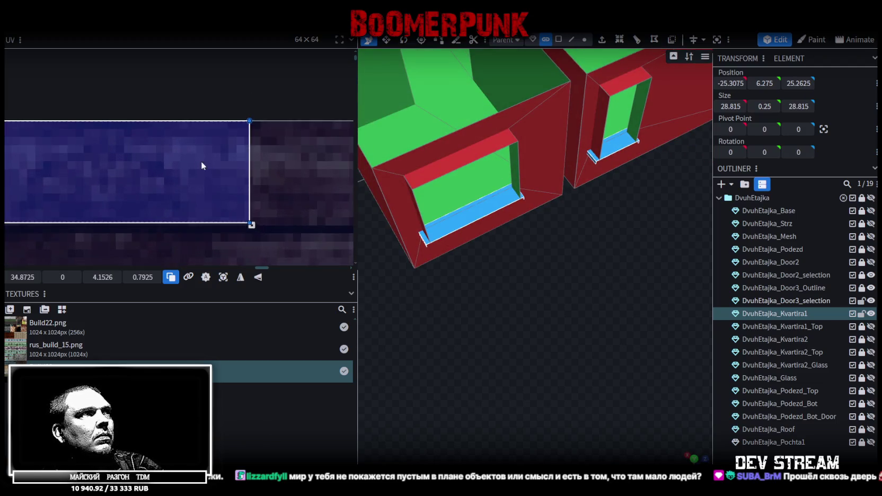
- Shift the sill UVs slightly down, raise the UV box's bottom edge, and save Build28.bbmodel
left_click_drag(63, 277, 73, 277)
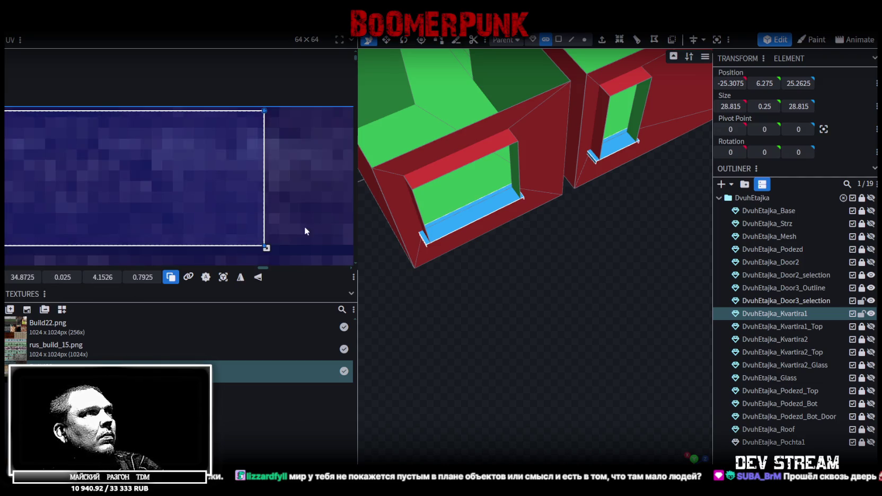
left_click_drag(267, 246, 266, 244)
mouse_move(529, 350)
left_mouse_down()
mouse_move(538, 355)
mouse_move(573, 343)
mouse_move(544, 374)
mouse_move(472, 375)
left_mouse_up()
key("ctrl+s")
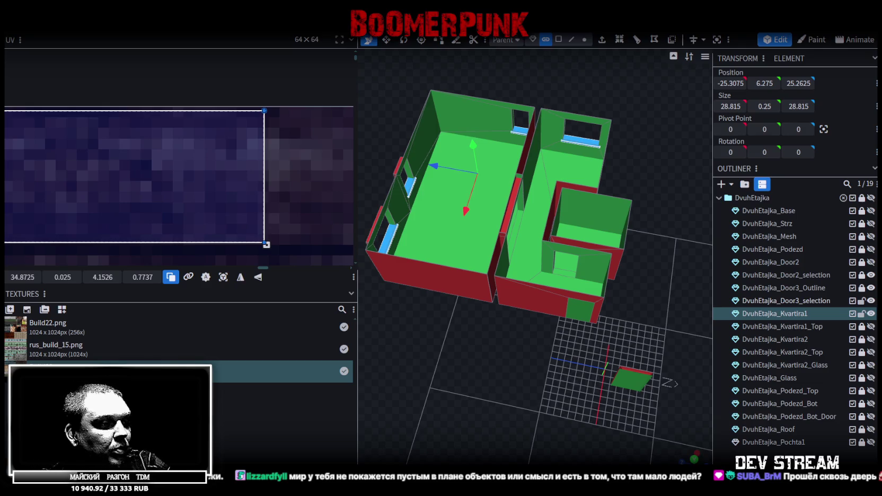
key("alt+Tab")
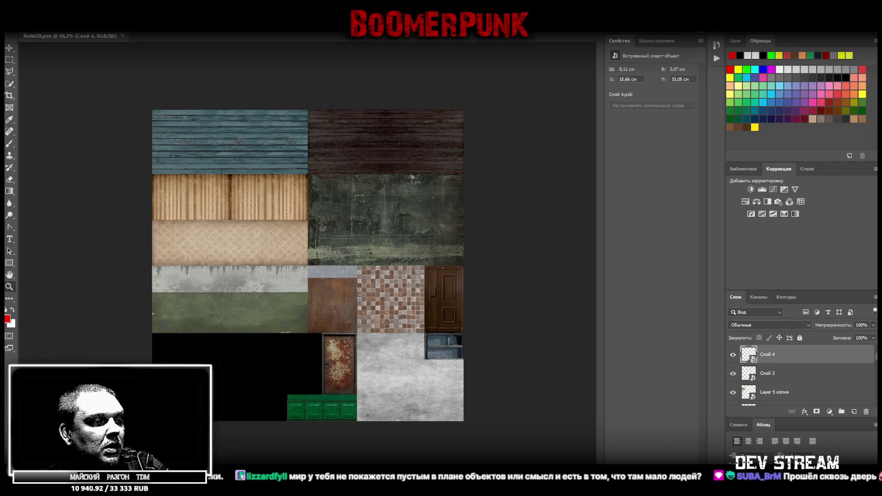
- Back in Unity, fly the scene camera over the town and select the Build11 building
key("alt+Tab")
left_click_drag(462, 270, 440, 191)
mouse_move(394, 141)
left_mouse_down()
mouse_move(361, 109)
mouse_move(310, 114)
mouse_move(459, 222)
mouse_move(500, 213)
mouse_move(306, 224)
left_mouse_up()
left_click(390, 209)
left_click_drag(390, 209, 291, 168)
- Select furniture in the room: Katel_INT, the sofa, and the Stol_Kniga1 dresser
left_click(486, 243)
mouse_move(486, 243)
left_mouse_down()
mouse_move(379, 197)
mouse_move(403, 246)
mouse_move(517, 266)
mouse_move(494, 233)
mouse_move(510, 168)
mouse_move(477, 196)
mouse_move(486, 217)
mouse_move(422, 189)
mouse_move(386, 205)
left_mouse_up()
left_click(402, 247)
left_click(485, 225)
left_click(477, 215)
left_click(372, 210)
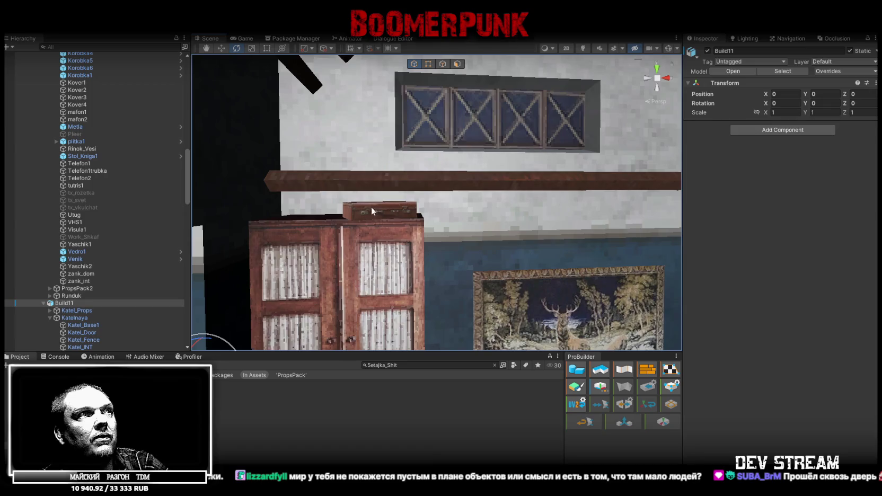
- Select Katel_INT and fly the scene camera from the bed out toward the apartment blocks
left_click(371, 210)
mouse_move(438, 214)
left_mouse_down()
mouse_move(557, 278)
mouse_move(400, 299)
mouse_move(522, 248)
mouse_move(696, 287)
mouse_move(265, 175)
mouse_move(355, 137)
mouse_move(98, 111)
mouse_move(160, 108)
mouse_move(528, 167)
mouse_move(591, 219)
mouse_move(600, 121)
mouse_move(389, 155)
mouse_move(393, 195)
mouse_move(577, 199)
mouse_move(492, 200)
mouse_move(535, 121)
mouse_move(440, 153)
mouse_move(449, 164)
mouse_move(441, 191)
mouse_move(408, 199)
mouse_move(473, 148)
mouse_move(530, 211)
mouse_move(581, 221)
mouse_move(514, 181)
mouse_move(518, 249)
mouse_move(498, 263)
mouse_move(239, 223)
mouse_move(238, 257)
mouse_move(416, 274)
mouse_move(390, 256)
mouse_move(484, 240)
mouse_move(387, 179)
mouse_move(490, 165)
mouse_move(535, 144)
mouse_move(722, 139)
mouse_move(40, 181)
mouse_move(786, 159)
mouse_move(698, 226)
mouse_move(822, 230)
mouse_move(16, 231)
mouse_move(185, 229)
left_mouse_up()
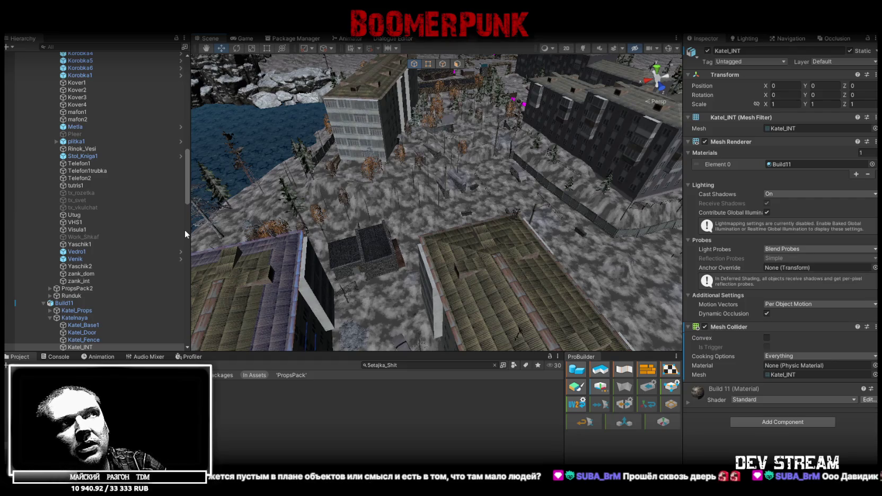
mouse_move(371, 212)
left_mouse_down()
mouse_move(417, 189)
mouse_move(657, 161)
mouse_move(497, 224)
mouse_move(473, 202)
mouse_move(475, 191)
left_mouse_up()
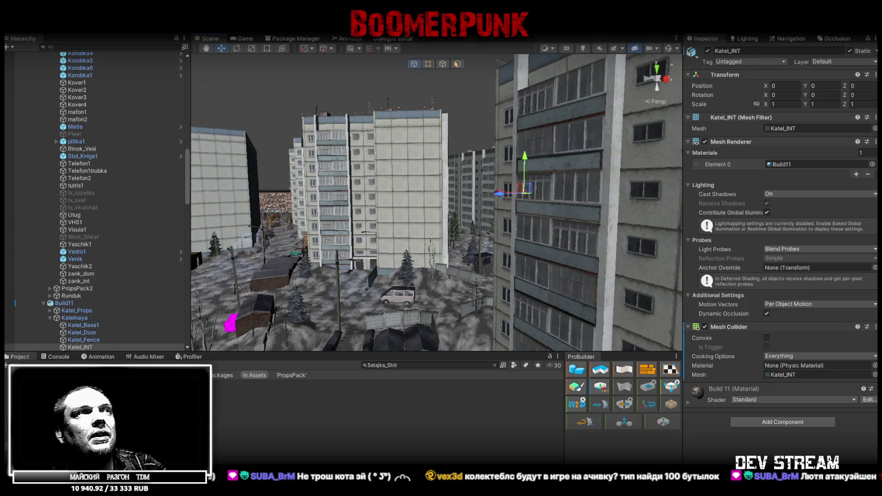
- Fly the scene camera higher above the apartment buildings
mouse_move(557, 244)
left_mouse_down()
mouse_move(604, 258)
mouse_move(611, 229)
mouse_move(528, 213)
mouse_move(532, 181)
mouse_move(581, 208)
mouse_move(553, 191)
mouse_move(368, 181)
mouse_move(468, 189)
mouse_move(487, 220)
left_mouse_up()
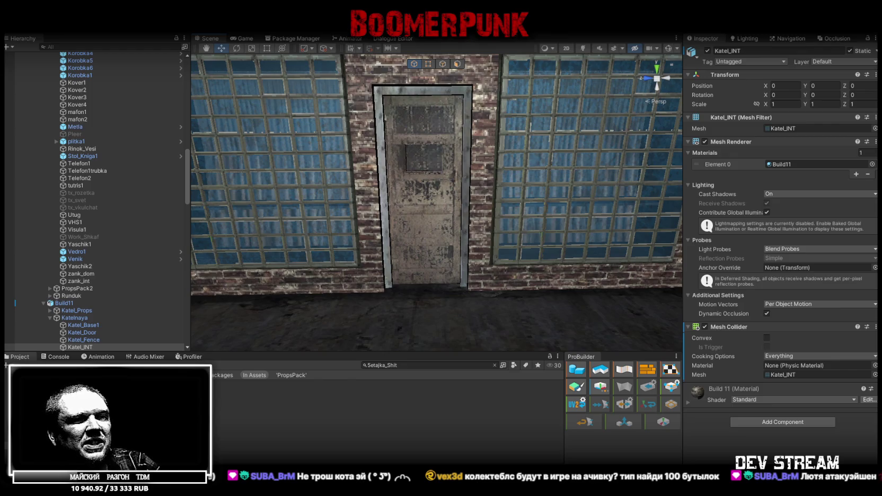
- Fly to the blue house and select its snowdrifts, including Sugrob02 (15), orbiting to its front
mouse_move(513, 218)
left_mouse_down()
mouse_move(123, 184)
mouse_move(86, 197)
mouse_move(73, 191)
mouse_move(171, 224)
mouse_move(25, 198)
mouse_move(4, 206)
mouse_move(93, 229)
mouse_move(552, 219)
mouse_move(542, 146)
mouse_move(478, 178)
mouse_move(522, 195)
mouse_move(514, 202)
mouse_move(505, 189)
mouse_move(516, 183)
mouse_move(427, 180)
mouse_move(471, 168)
mouse_move(301, 197)
mouse_move(398, 193)
mouse_move(366, 206)
mouse_move(570, 199)
mouse_move(341, 196)
mouse_move(315, 224)
mouse_move(419, 211)
mouse_move(416, 227)
mouse_move(387, 225)
mouse_move(398, 191)
mouse_move(321, 214)
mouse_move(345, 231)
mouse_move(515, 215)
mouse_move(513, 191)
mouse_move(382, 191)
mouse_move(595, 197)
mouse_move(531, 179)
mouse_move(383, 182)
mouse_move(449, 212)
mouse_move(406, 223)
mouse_move(512, 243)
mouse_move(512, 220)
mouse_move(640, 227)
mouse_move(632, 204)
mouse_move(507, 191)
mouse_move(363, 198)
mouse_move(389, 193)
mouse_move(505, 228)
mouse_move(360, 236)
mouse_move(543, 262)
left_mouse_up()
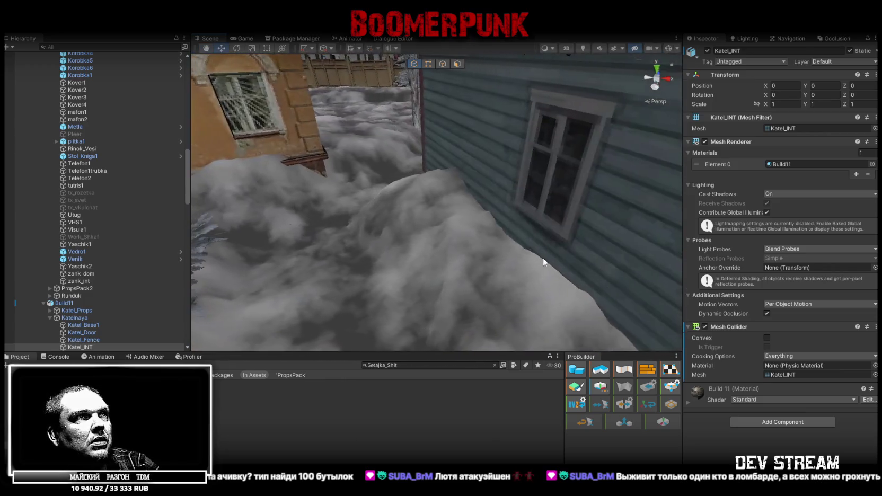
left_click(544, 262)
mouse_move(462, 239)
left_mouse_down()
mouse_move(614, 252)
mouse_move(661, 225)
mouse_move(653, 210)
mouse_move(573, 174)
mouse_move(394, 227)
mouse_move(346, 227)
mouse_move(510, 193)
mouse_move(593, 195)
mouse_move(388, 171)
mouse_move(451, 181)
mouse_move(570, 222)
mouse_move(418, 224)
mouse_move(469, 197)
mouse_move(435, 250)
mouse_move(553, 262)
mouse_move(426, 215)
mouse_move(536, 244)
mouse_move(466, 212)
mouse_move(520, 249)
mouse_move(527, 229)
mouse_move(702, 244)
mouse_move(694, 247)
left_mouse_up()
left_click(434, 248)
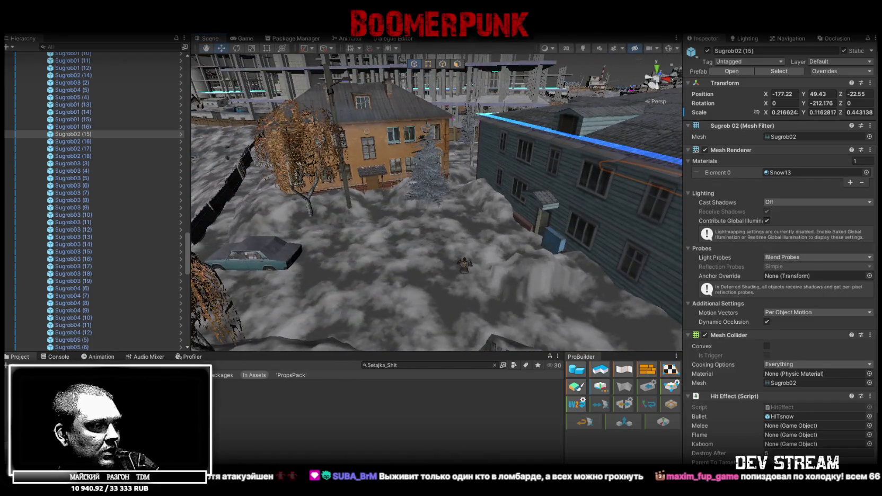
left_click_drag(455, 269, 592, 249)
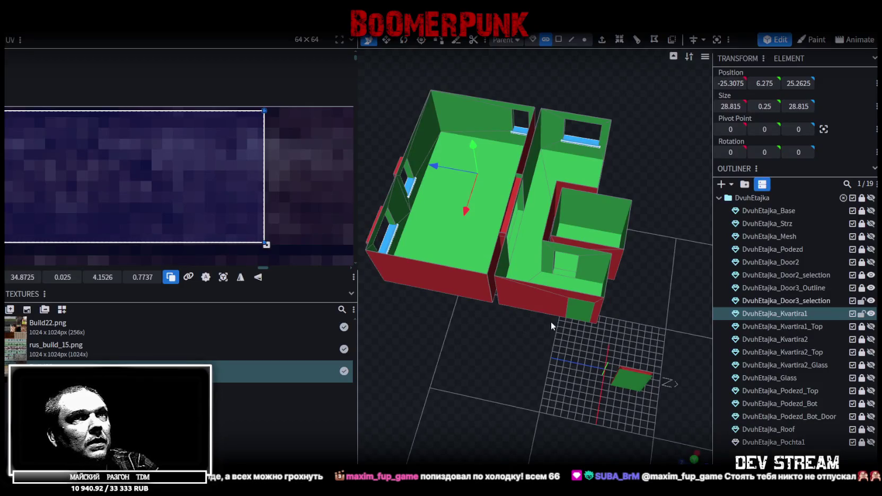
- Save, then lock and hide Door3_selection and hide the whole DvuhEtajka group
key("ctrl+s")
left_click(862, 313)
left_click(862, 301)
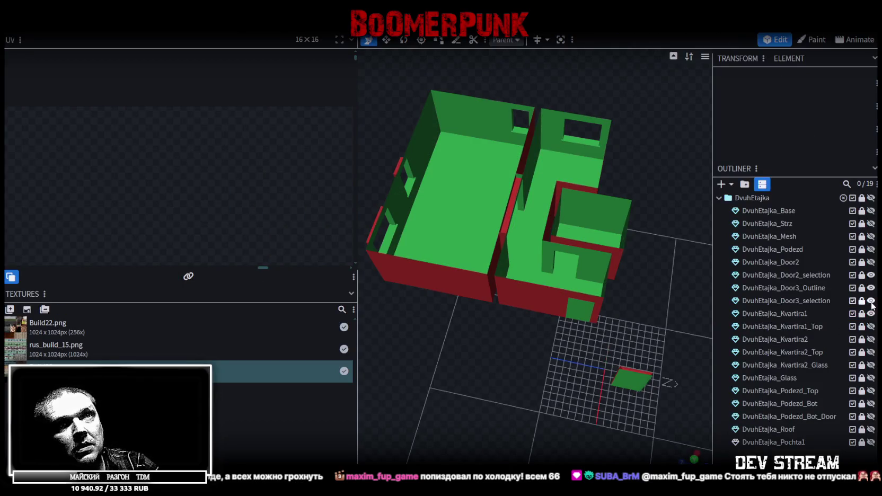
left_click(871, 300)
left_click(871, 197)
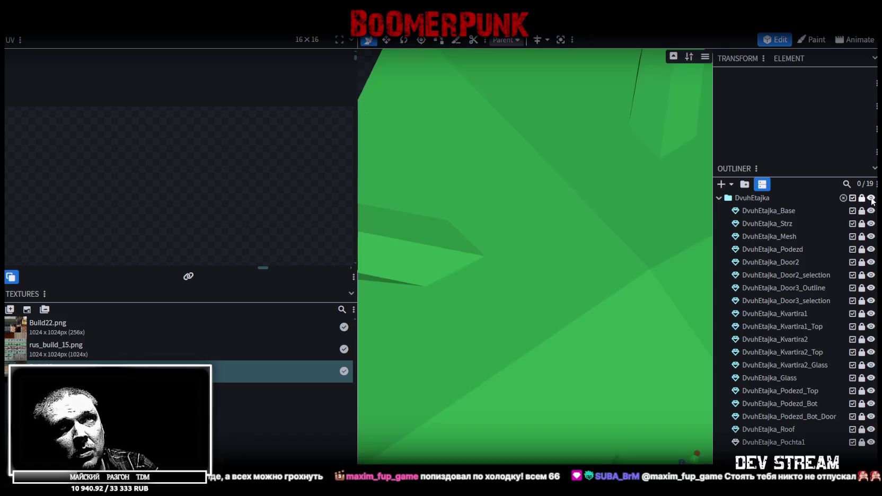
left_click(871, 198)
- Show the DvuhEtajka_Base walls again, save the project, and select the base mesh
mouse_move(509, 340)
left_mouse_down()
mouse_move(546, 366)
mouse_move(623, 371)
left_mouse_up()
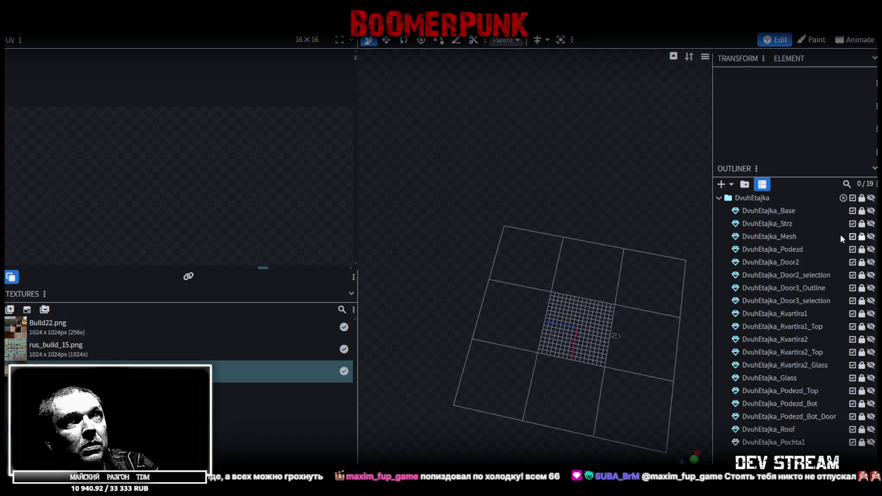
left_click(871, 211)
mouse_move(575, 332)
left_mouse_down()
mouse_move(544, 287)
mouse_move(569, 331)
mouse_move(616, 309)
mouse_move(631, 343)
mouse_move(640, 335)
left_mouse_up()
key("ctrl+s")
mouse_move(487, 255)
left_mouse_down()
mouse_move(565, 397)
mouse_move(557, 397)
left_mouse_up()
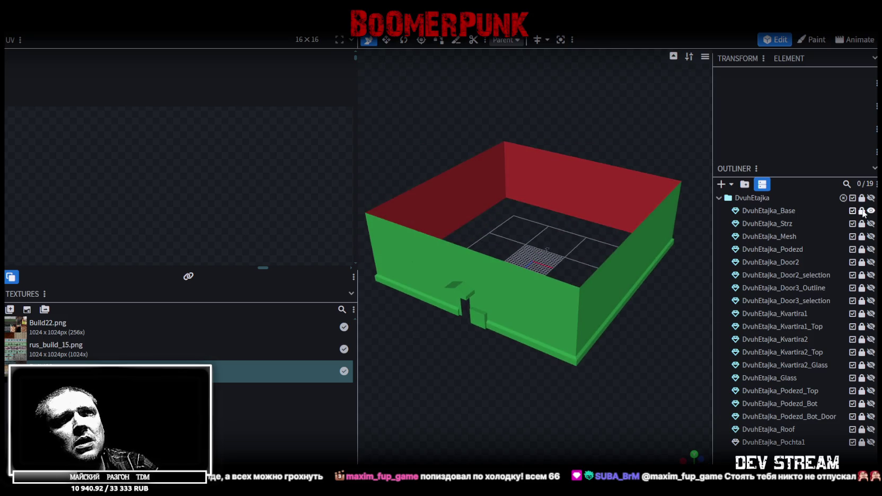
left_click(771, 210)
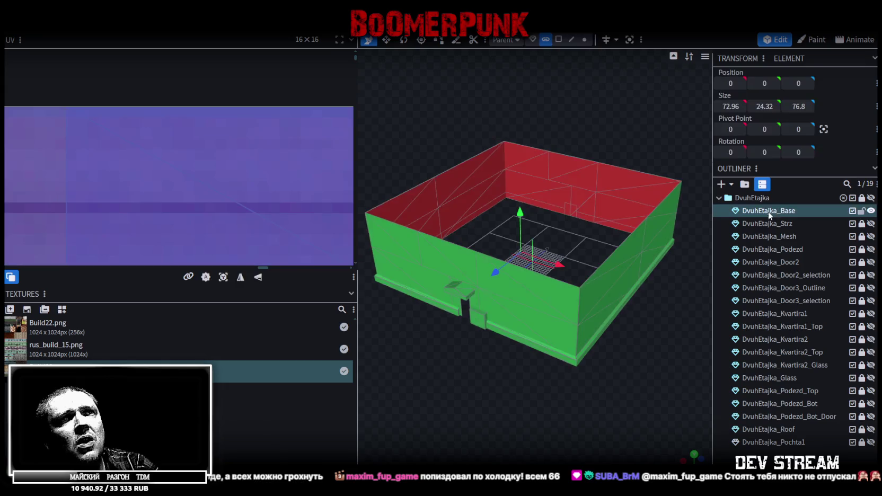
- Pick edges on the base box, then select both underside floor faces in Face mode
scroll(535, 379, "up", 2)
scroll(534, 379, "up", 1)
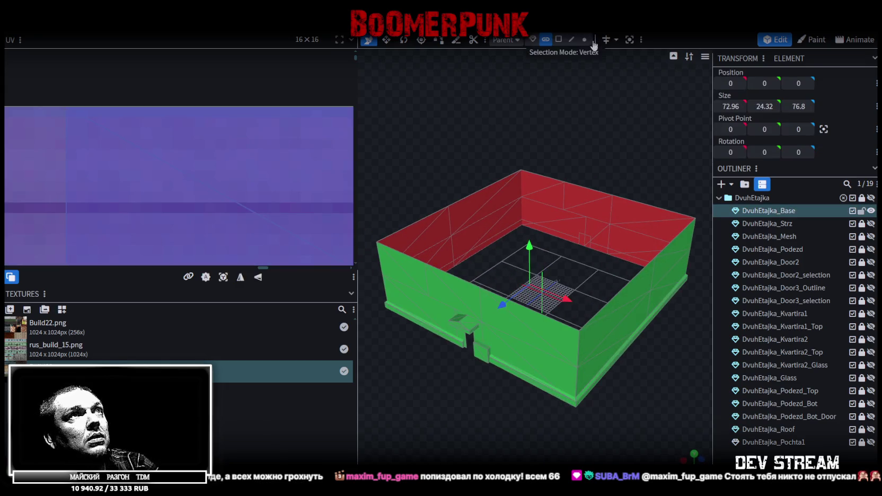
left_click(573, 40)
left_click(476, 195)
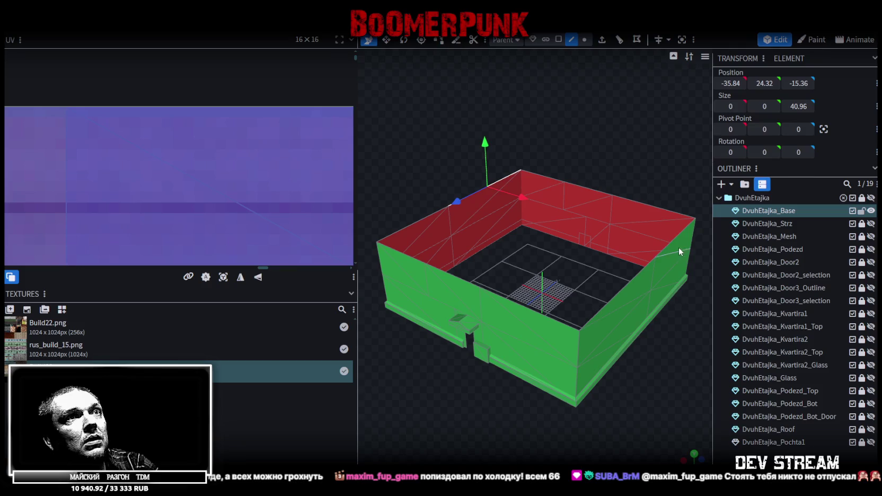
left_click(662, 247)
mouse_move(644, 412)
left_mouse_down()
mouse_move(577, 412)
mouse_move(524, 302)
left_mouse_up()
left_click(438, 190)
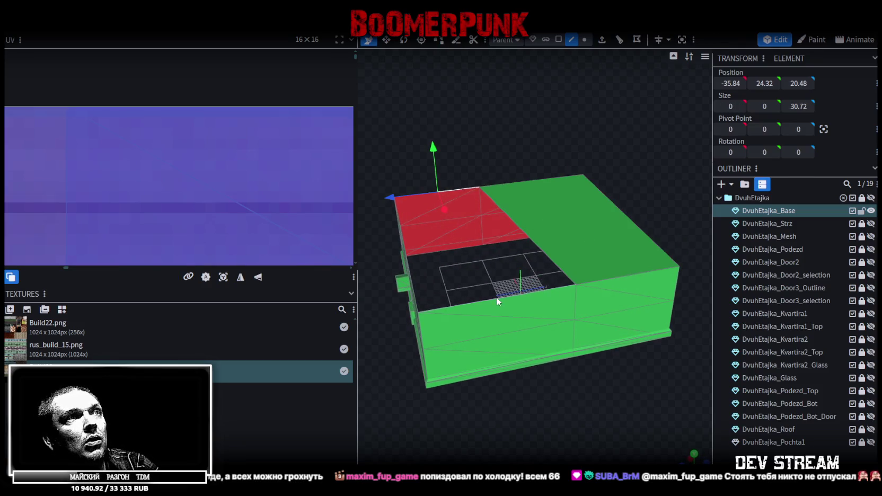
left_click(493, 289)
mouse_move(543, 384)
left_mouse_down()
mouse_move(606, 364)
mouse_move(598, 319)
mouse_move(549, 278)
mouse_move(522, 331)
mouse_move(598, 403)
mouse_move(617, 381)
mouse_move(596, 375)
mouse_move(577, 384)
mouse_move(588, 399)
mouse_move(610, 399)
left_mouse_up()
left_click(560, 40)
left_click(591, 245, "shift")
- Split the selected floor faces into their own mesh and hide the original base
right_click(595, 248)
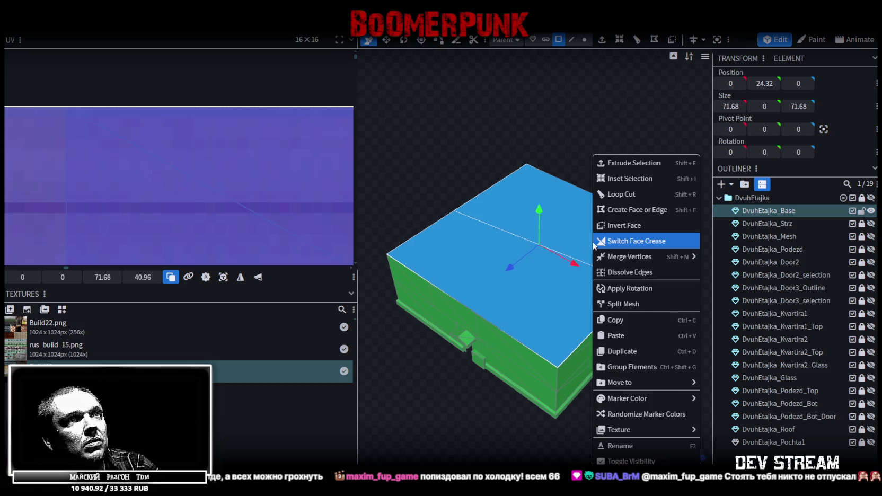
left_click(618, 303)
left_click(871, 211)
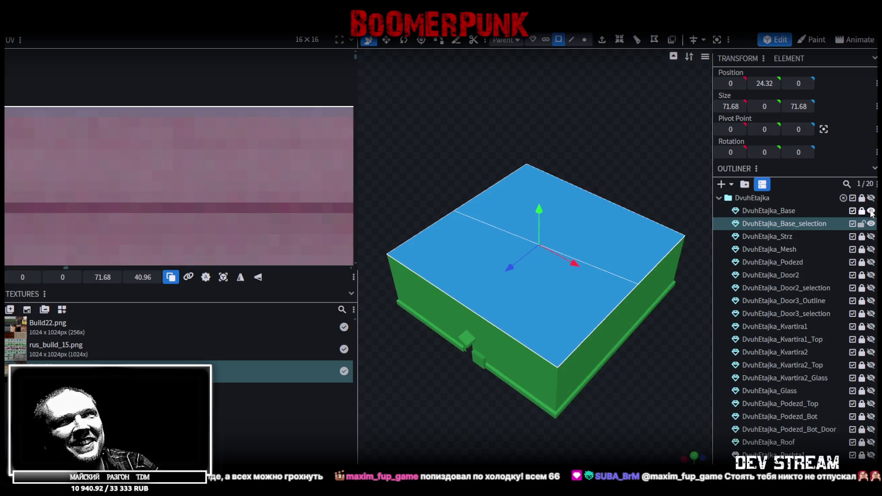
left_click(871, 211)
- Restore the Strz and base visibility and set the new floor's Position Y to 0
left_click(871, 236)
left_click(871, 236)
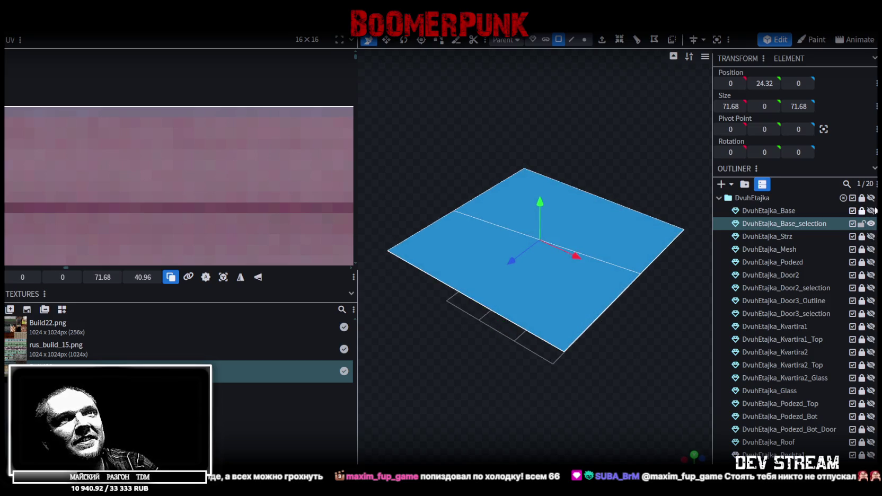
left_click(871, 211)
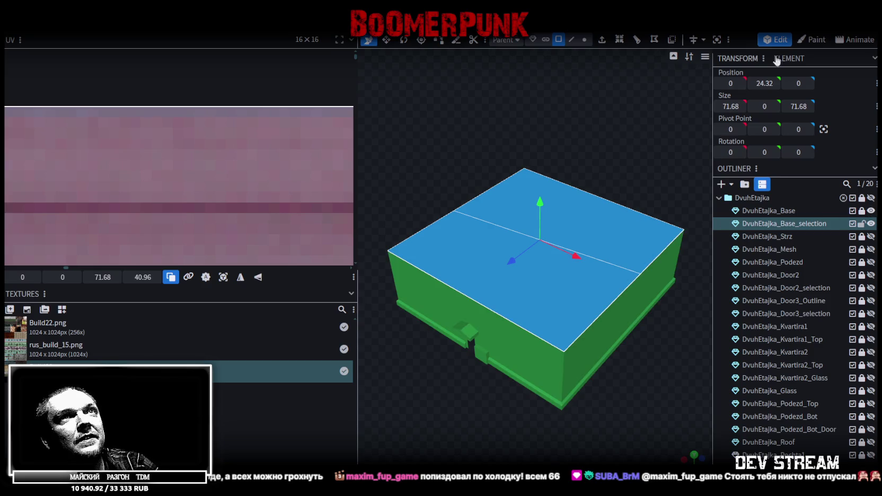
type("0")
key("Return")
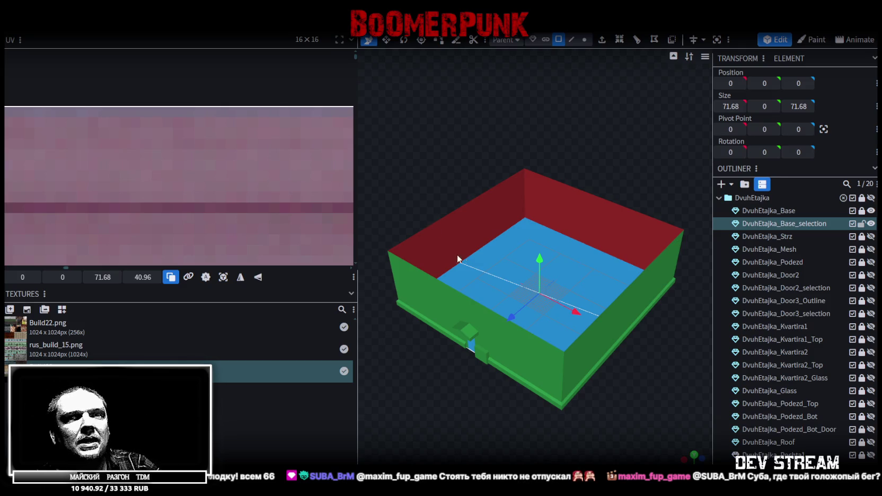
- Collapse the moved floor edge to Size Z 0 and merge the doubled vertices
left_click_drag(515, 265, 512, 236)
scroll(634, 299, "up", 5)
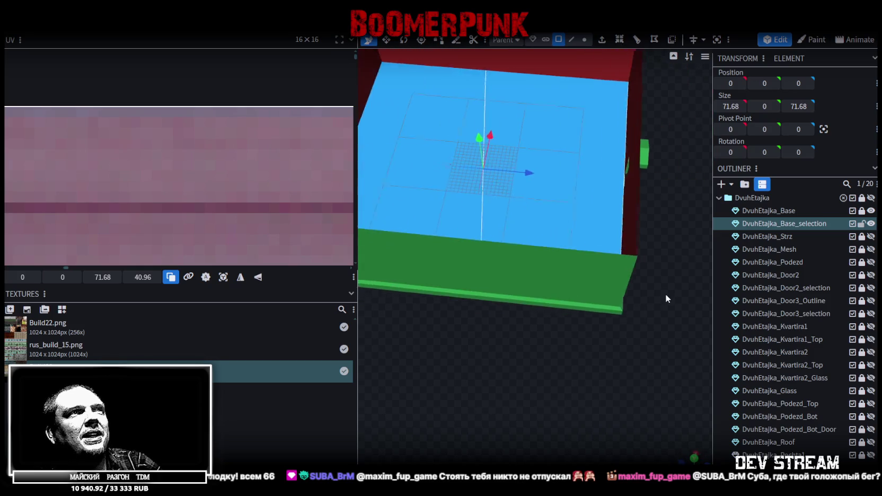
scroll(696, 305, "down", 5)
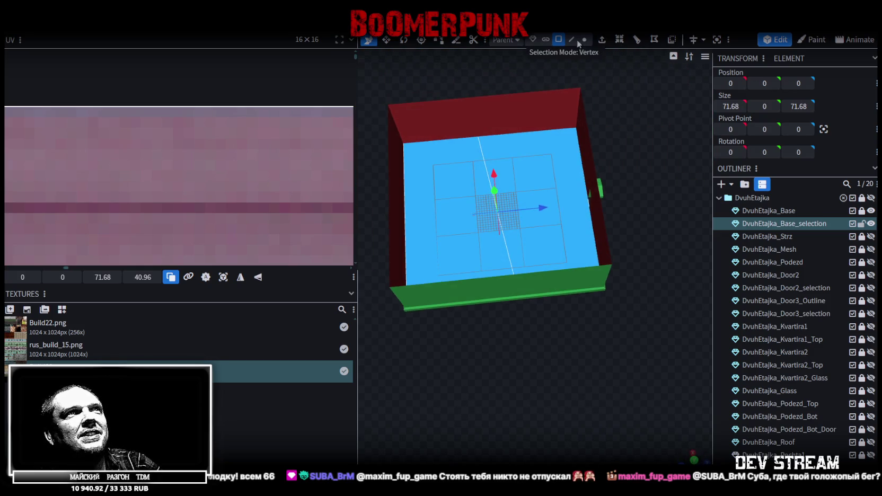
left_click(572, 39)
scroll(499, 214, "up", 3)
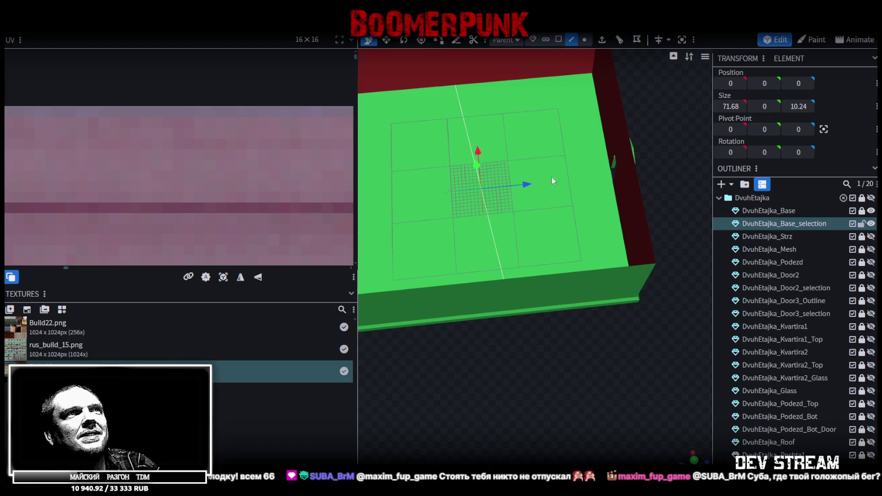
mouse_move(523, 186)
left_mouse_down()
mouse_move(626, 181)
mouse_move(595, 191)
mouse_move(578, 183)
mouse_move(613, 175)
left_mouse_up()
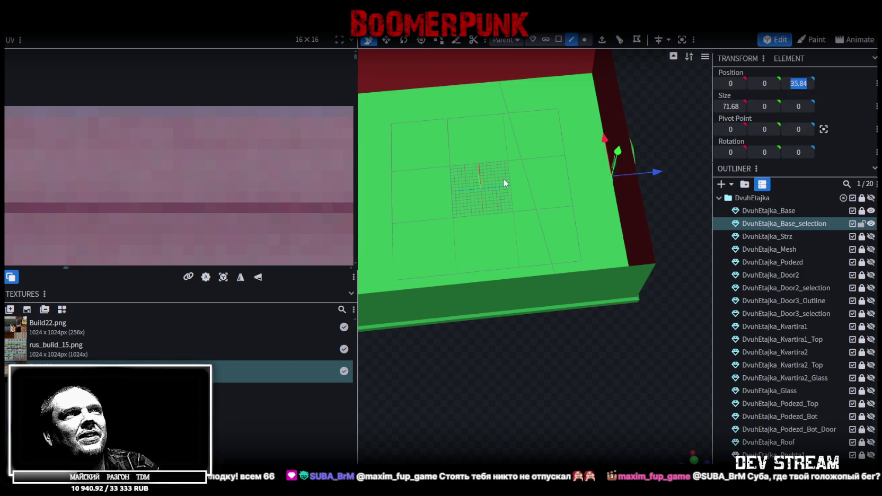
left_click(527, 172)
left_click(799, 106)
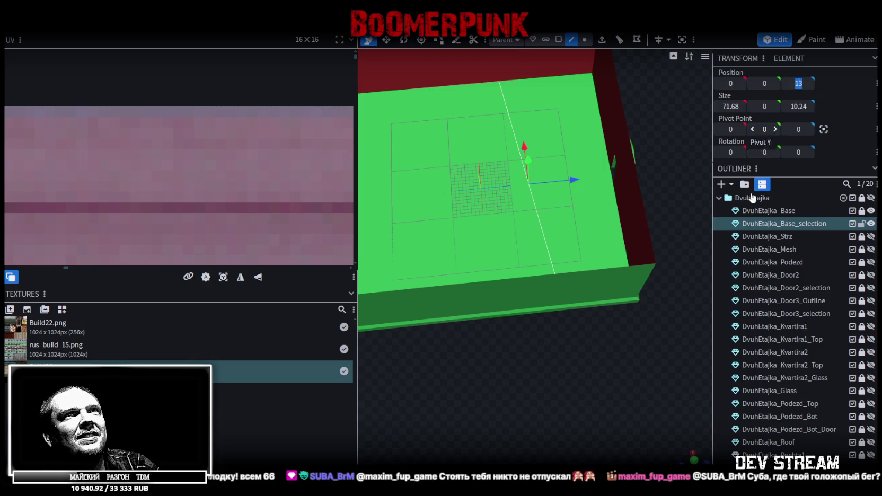
type("0")
key("Return")
left_click(462, 114)
- Select the floor face and scale it up slightly to 72.18 × 72.18
mouse_move(676, 398)
left_mouse_down()
mouse_move(499, 294)
mouse_move(518, 235)
mouse_move(560, 339)
mouse_move(604, 326)
mouse_move(609, 354)
mouse_move(589, 347)
mouse_move(608, 340)
mouse_move(591, 246)
left_mouse_up()
left_click(559, 39)
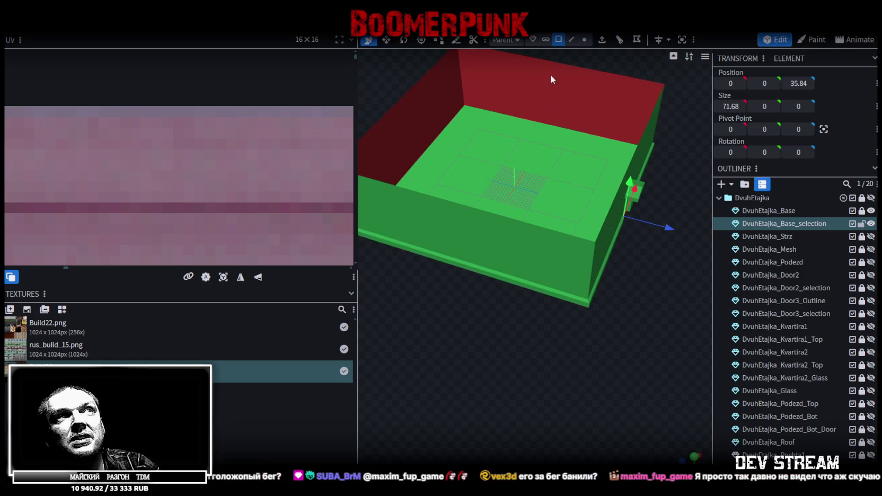
left_click(522, 191)
mouse_move(522, 190)
left_mouse_down()
mouse_move(562, 367)
mouse_move(488, 236)
mouse_move(560, 223)
mouse_move(529, 232)
mouse_move(527, 307)
mouse_move(613, 344)
mouse_move(608, 335)
mouse_move(549, 325)
mouse_move(645, 305)
mouse_move(503, 249)
mouse_move(448, 180)
mouse_move(445, 214)
mouse_move(526, 305)
mouse_move(483, 308)
mouse_move(470, 318)
mouse_move(504, 360)
mouse_move(619, 317)
mouse_move(554, 358)
mouse_move(631, 356)
mouse_move(665, 339)
mouse_move(507, 401)
left_mouse_up()
scroll(574, 395, "up", 4)
key("v")
mouse_move(596, 389)
left_mouse_down()
mouse_move(598, 407)
mouse_move(567, 369)
mouse_move(558, 416)
mouse_move(538, 377)
left_mouse_up()
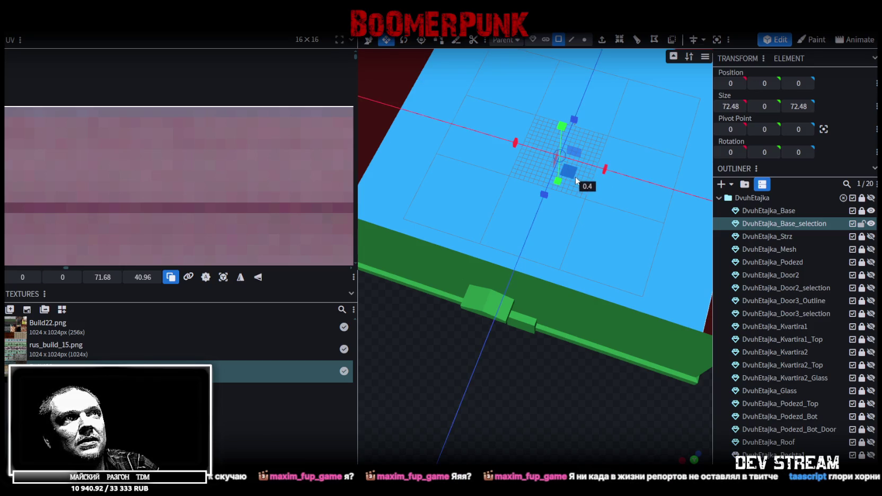
left_click_drag(575, 180, 573, 178)
mouse_move(500, 352)
left_mouse_down()
mouse_move(488, 194)
mouse_move(457, 187)
mouse_move(411, 230)
mouse_move(403, 258)
mouse_move(609, 347)
mouse_move(647, 318)
left_mouse_up()
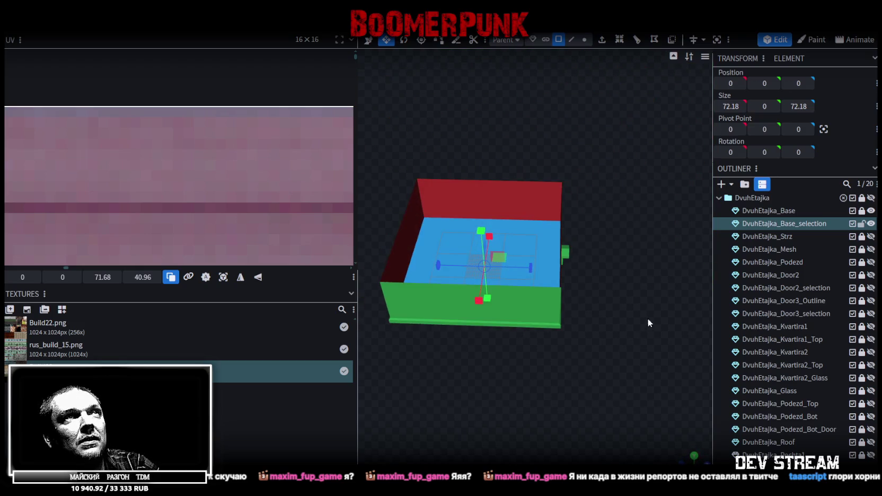
- Extrude the floor face upward in the Y+ direction
left_click(602, 40)
left_click(566, 458)
left_click(541, 364)
mouse_move(542, 363)
left_mouse_down()
mouse_move(608, 288)
mouse_move(609, 248)
mouse_move(626, 283)
left_mouse_up()
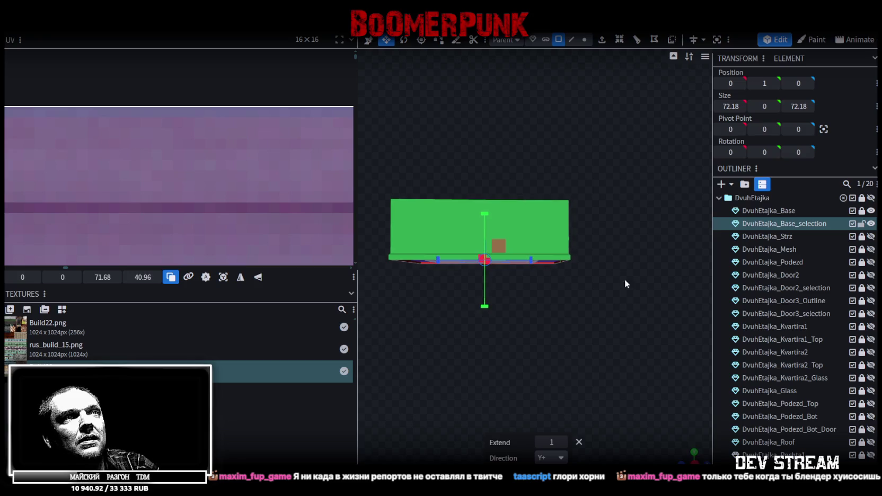
scroll(582, 386, "up", 5)
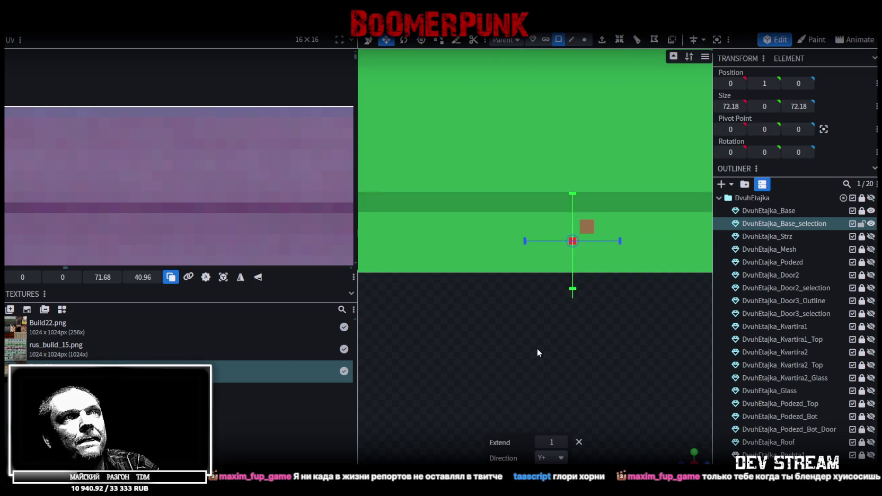
scroll(537, 348, "down", 5)
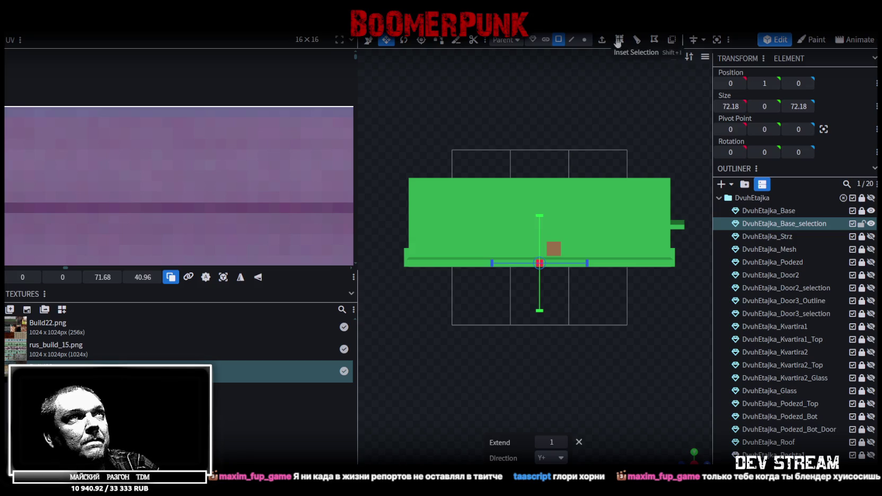
- Box-select the bottom vertices and spread them outward to 112.18 units
left_click(585, 40)
left_click_drag(372, 305, 696, 264)
mouse_move(381, 300)
left_mouse_down()
mouse_move(639, 289)
mouse_move(701, 265)
left_mouse_up()
mouse_move(689, 459)
left_mouse_down()
mouse_move(695, 455)
mouse_move(605, 397)
mouse_move(620, 319)
mouse_move(544, 315)
left_mouse_up()
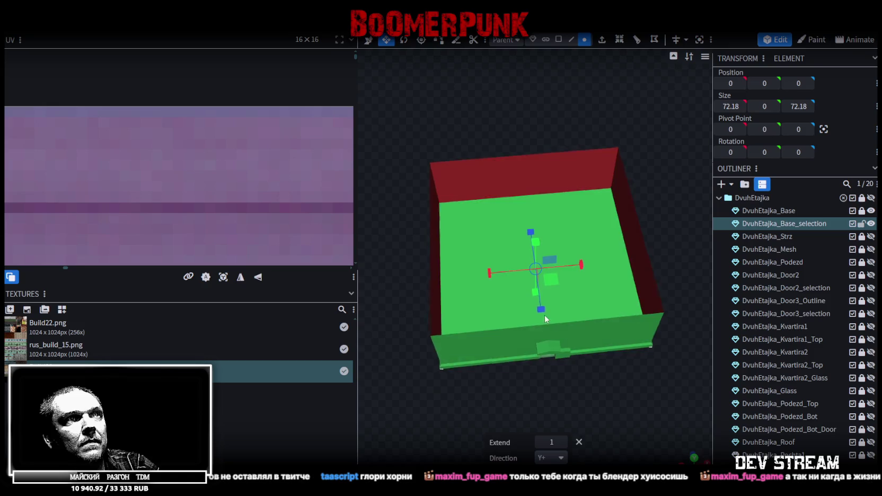
left_click_drag(552, 280, 610, 281)
scroll(516, 304, "down", 2)
mouse_move(516, 305)
left_mouse_down()
mouse_move(427, 178)
mouse_move(572, 63)
left_mouse_up()
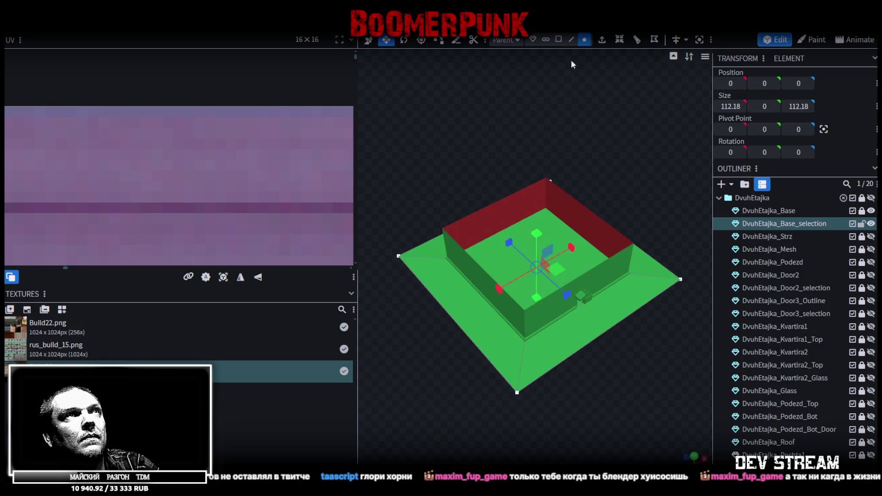
- Select the front bottom edge of the plinth in edge mode
left_click(496, 264)
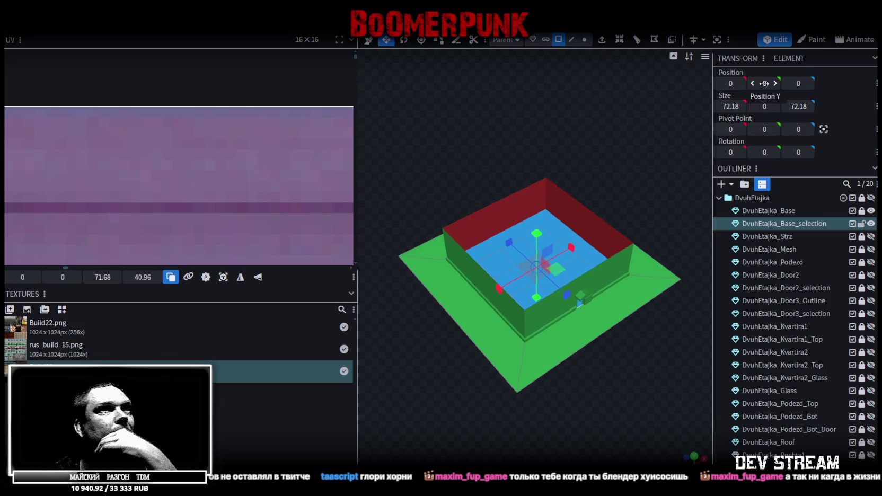
mouse_move(605, 366)
left_mouse_down()
mouse_move(567, 379)
mouse_move(590, 360)
left_mouse_up()
left_click(577, 378)
scroll(589, 360, "up", 8)
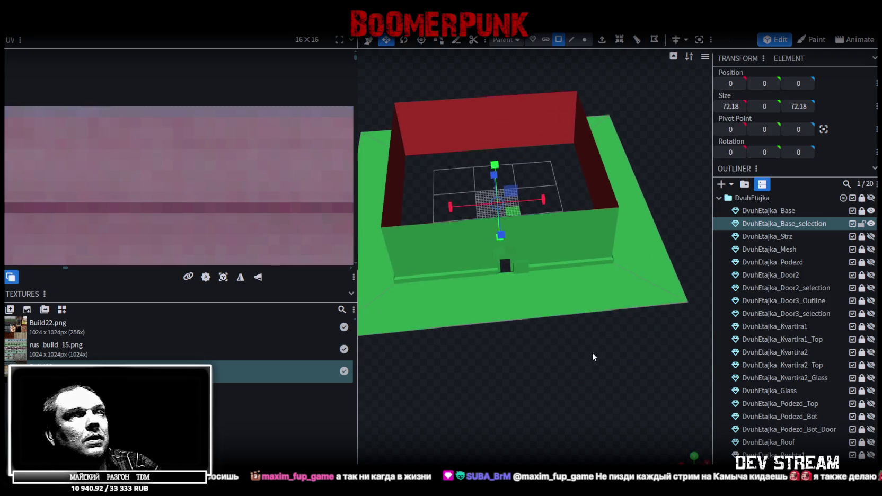
left_click(571, 40)
mouse_move(546, 233)
left_mouse_down()
mouse_move(543, 285)
mouse_move(578, 359)
mouse_move(606, 166)
left_mouse_up()
left_click(578, 359)
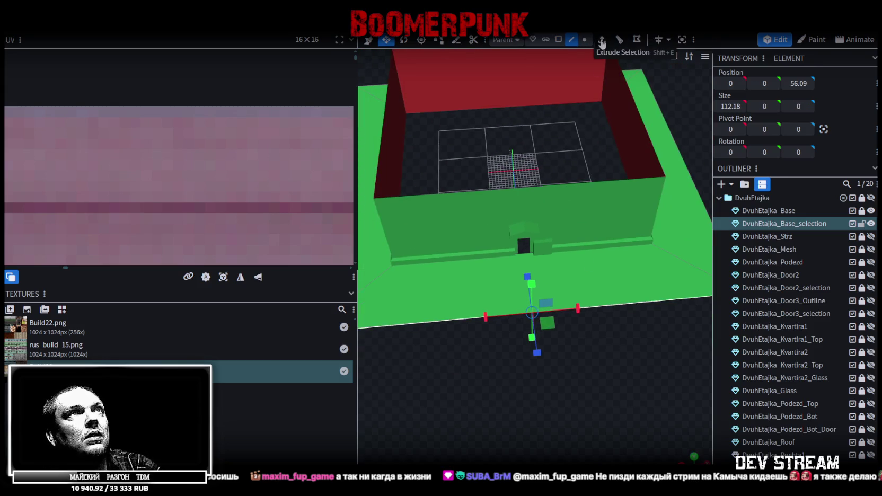
- Try loop cuts across the plinth with 2 and then 3 cuts
left_click(619, 40)
left_click(580, 442)
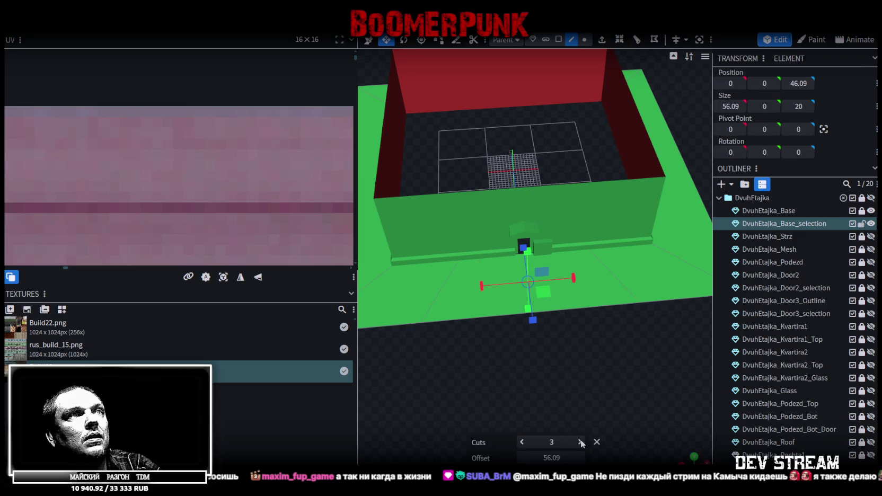
mouse_move(523, 365)
left_mouse_down()
mouse_move(577, 374)
mouse_move(623, 361)
mouse_move(550, 349)
mouse_move(591, 407)
left_mouse_up()
left_click(550, 350)
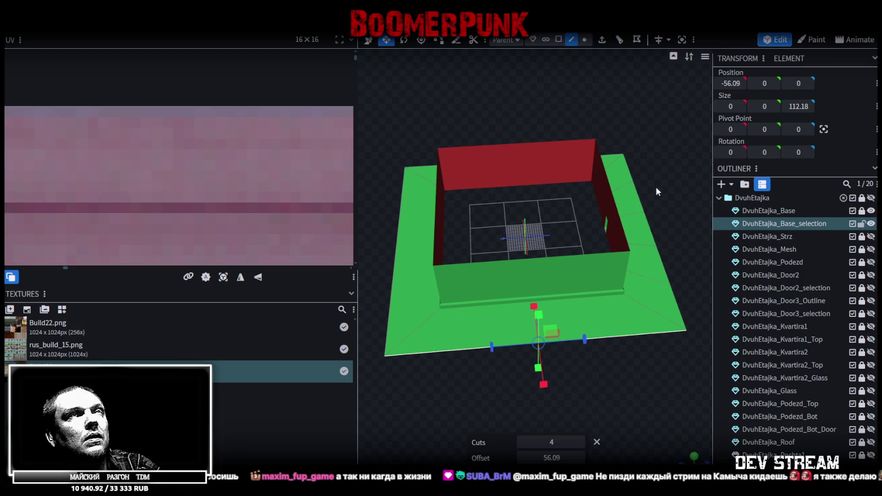
left_click(618, 43)
left_click(580, 442)
left_click(581, 442)
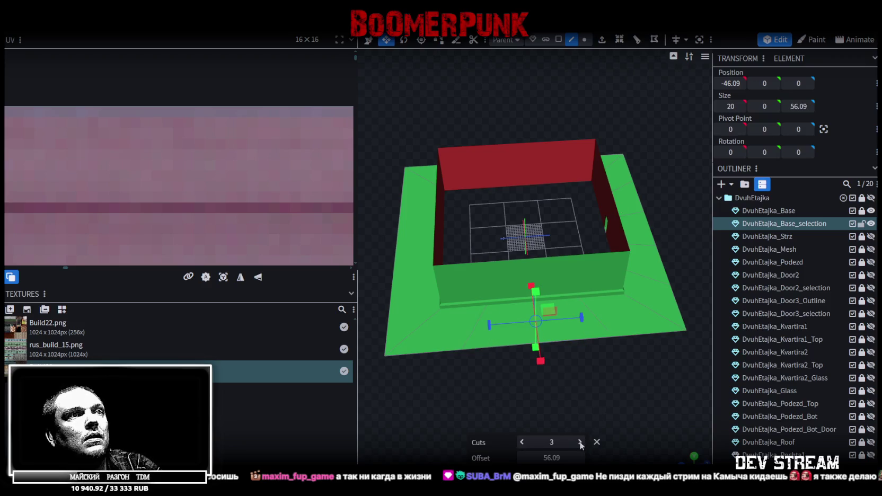
mouse_move(452, 379)
left_mouse_down()
mouse_move(485, 362)
mouse_move(622, 381)
left_mouse_up()
left_click(562, 261)
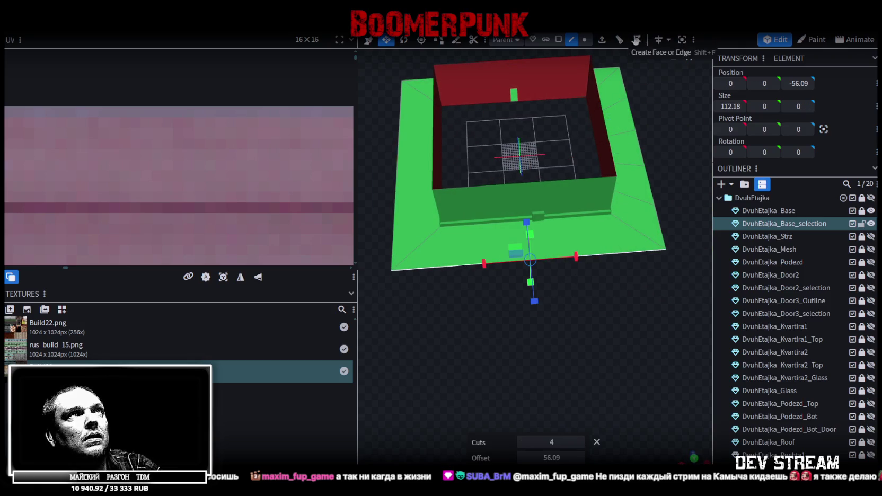
- Loop-cut the base's front bottom edge again, settling on a single cut
left_click(619, 40)
left_click(582, 440)
mouse_move(553, 398)
left_mouse_down()
mouse_move(507, 330)
mouse_move(533, 239)
mouse_move(608, 70)
left_mouse_up()
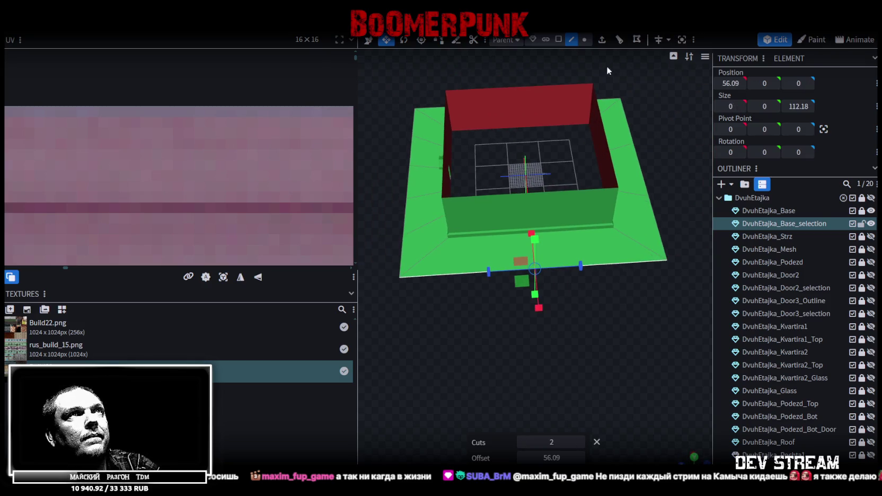
left_click(621, 41)
left_click(581, 443)
mouse_move(522, 383)
left_mouse_down()
mouse_move(576, 370)
mouse_move(534, 294)
mouse_move(590, 405)
mouse_move(607, 372)
mouse_move(620, 238)
left_mouse_up()
left_click(619, 39)
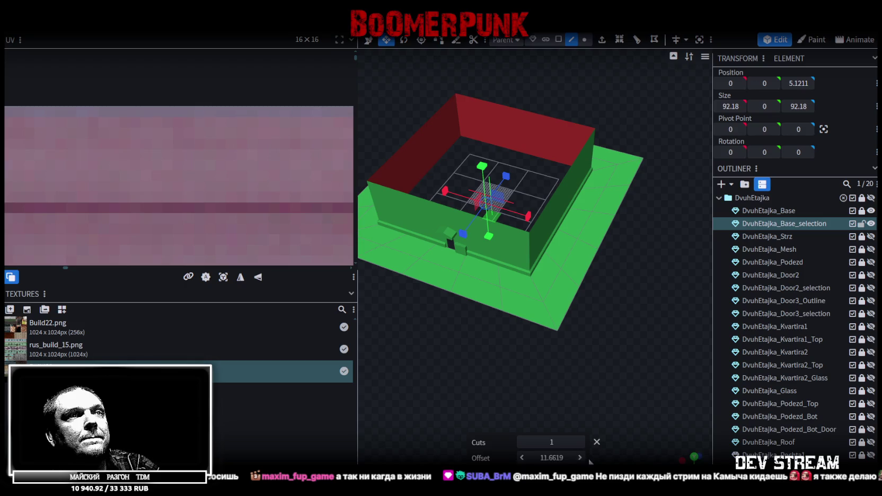
- Delete the plinth floor face in front of the entrance
mouse_move(570, 403)
left_mouse_down()
mouse_move(560, 354)
mouse_move(562, 325)
mouse_move(569, 346)
mouse_move(575, 306)
left_mouse_up()
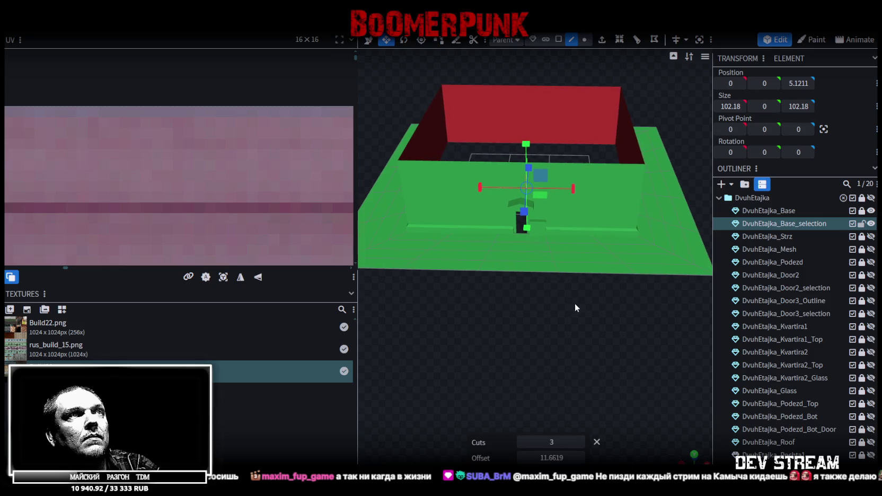
scroll(586, 347, "up", 3)
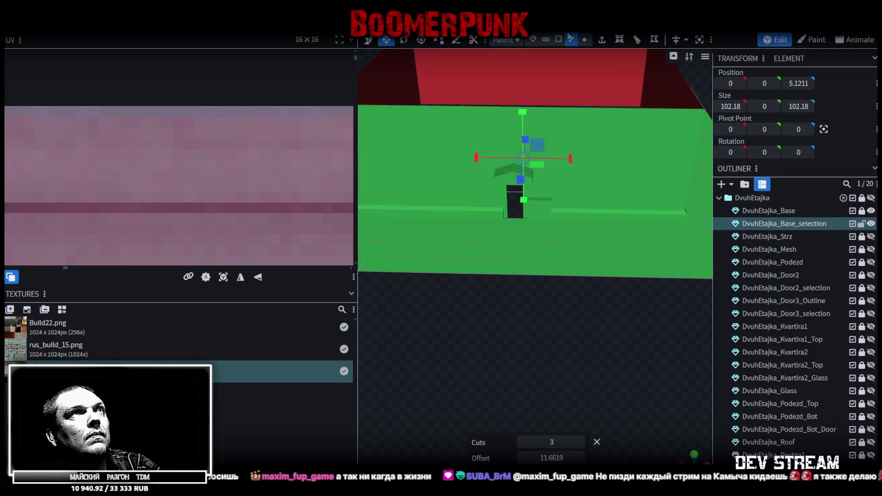
left_click(559, 39)
left_click(524, 268)
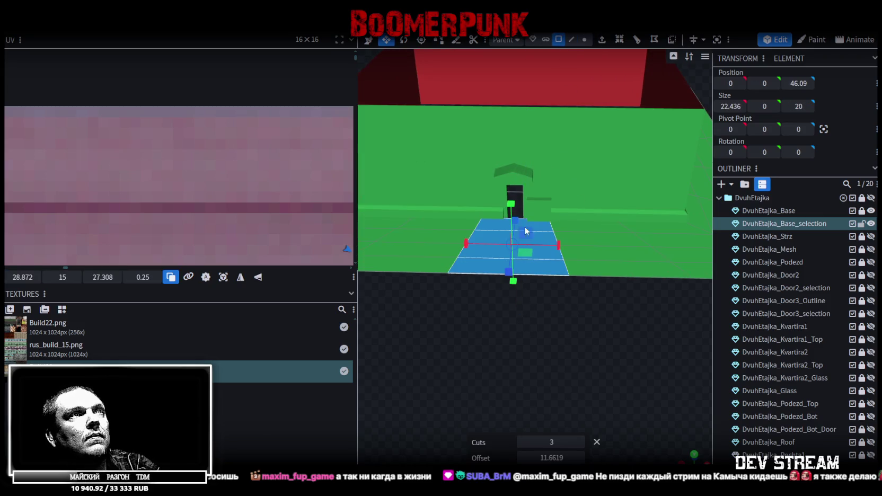
key("Delete")
- From the top view, select the inner ring of the base and start lifting it
mouse_move(571, 302)
left_mouse_down()
mouse_move(557, 325)
mouse_move(582, 334)
mouse_move(515, 405)
mouse_move(691, 417)
left_mouse_up()
scroll(582, 334, "down", 5)
key("KP_7")
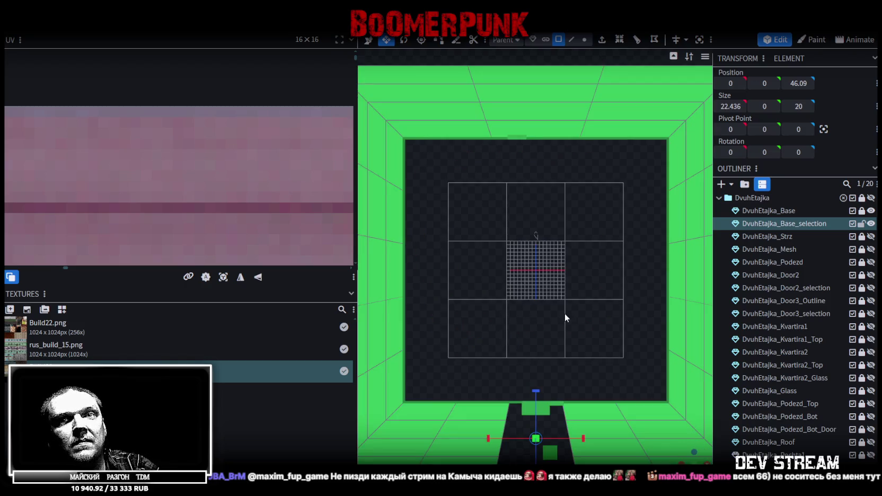
scroll(546, 308, "down", 2)
scroll(540, 295, "up", 2)
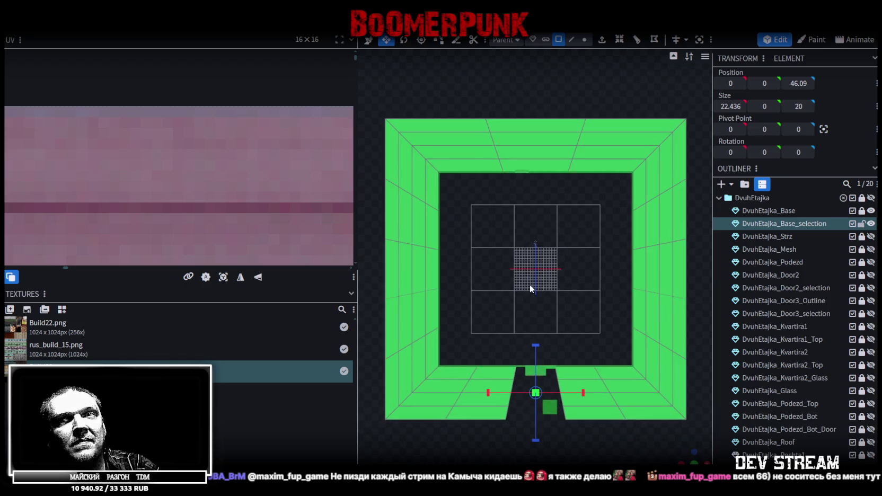
scroll(527, 281, "down", 1)
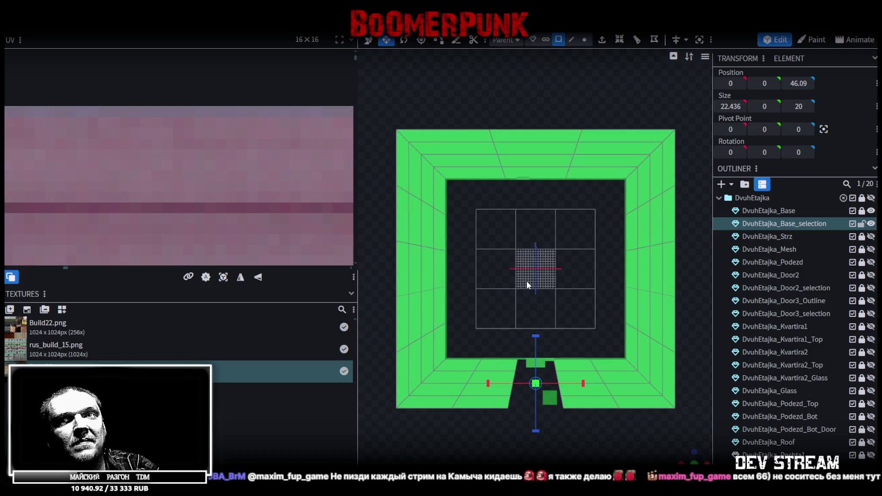
left_click(439, 173)
mouse_move(690, 448)
left_mouse_down()
mouse_move(598, 364)
mouse_move(557, 369)
left_mouse_up()
key("v")
mouse_move(534, 300)
left_mouse_down()
mouse_move(534, 265)
mouse_move(535, 300)
left_mouse_up()
scroll(666, 452, "down", 3)
mouse_move(599, 375)
left_mouse_down()
mouse_move(607, 417)
mouse_move(606, 405)
mouse_move(598, 448)
left_mouse_up()
scroll(599, 440, "down", 3)
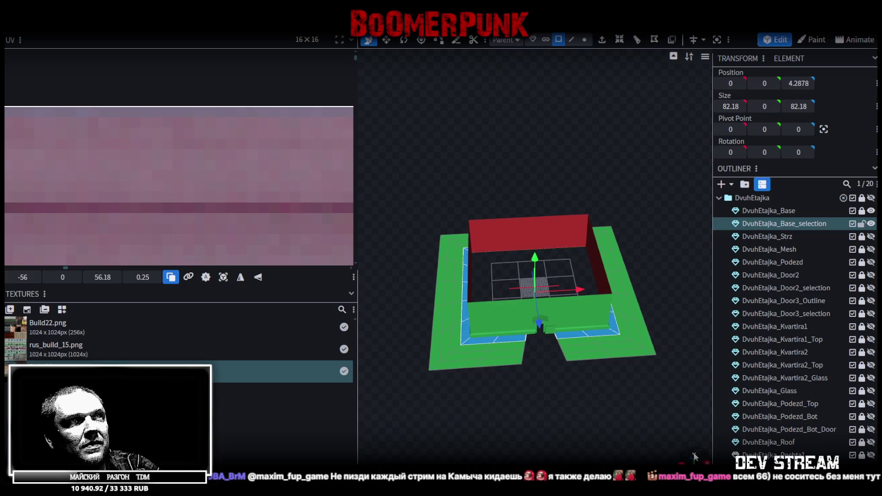
- Select the whole inner frame of the base and raise it 6 units
left_click(694, 455)
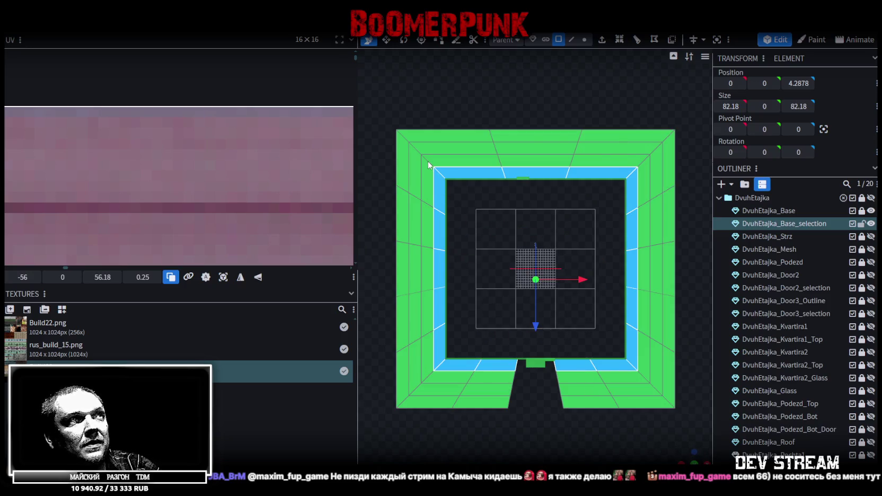
left_click(439, 189)
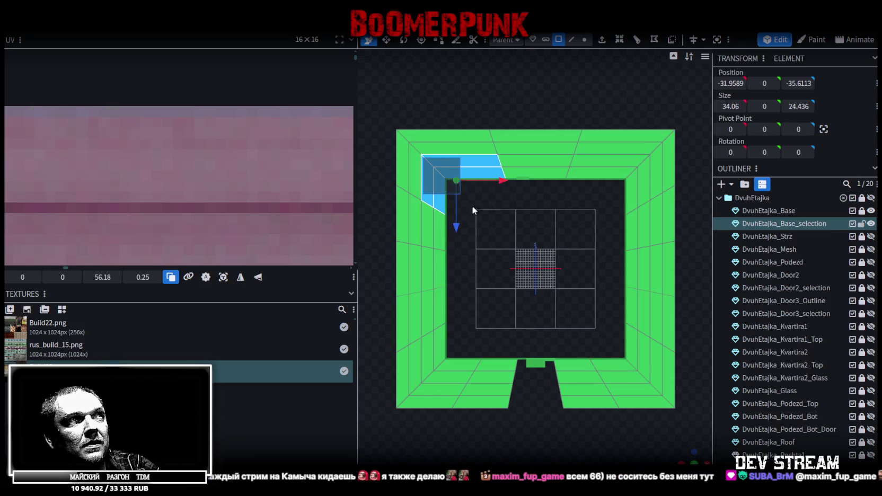
left_click(468, 202)
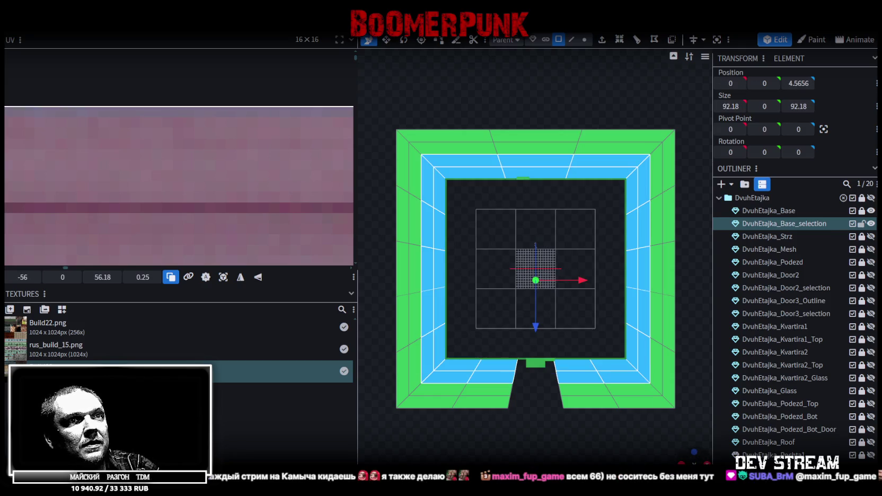
left_click_drag(688, 455, 641, 384)
left_click_drag(544, 234, 545, 218)
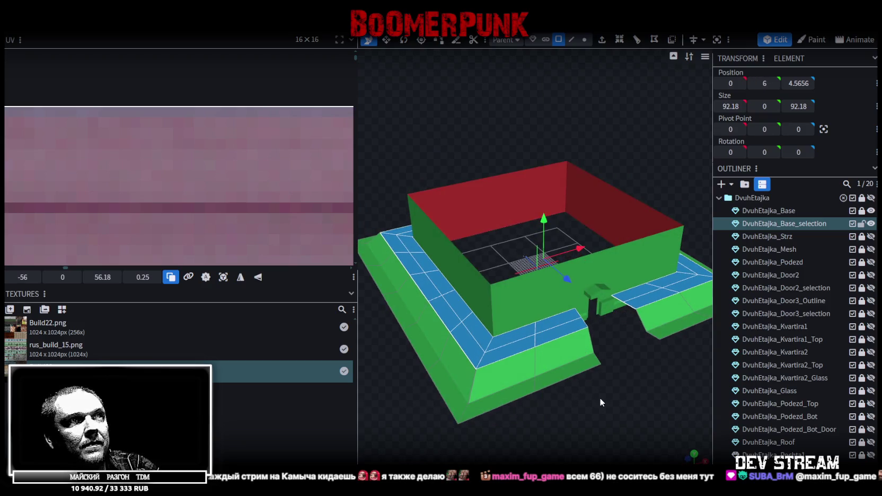
left_click_drag(599, 397, 535, 431)
scroll(503, 381, "up", 5)
mouse_move(463, 339)
left_mouse_down()
mouse_move(517, 274)
mouse_move(495, 276)
mouse_move(533, 276)
mouse_move(692, 446)
left_mouse_up()
scroll(532, 276, "down", 3)
left_click(692, 451)
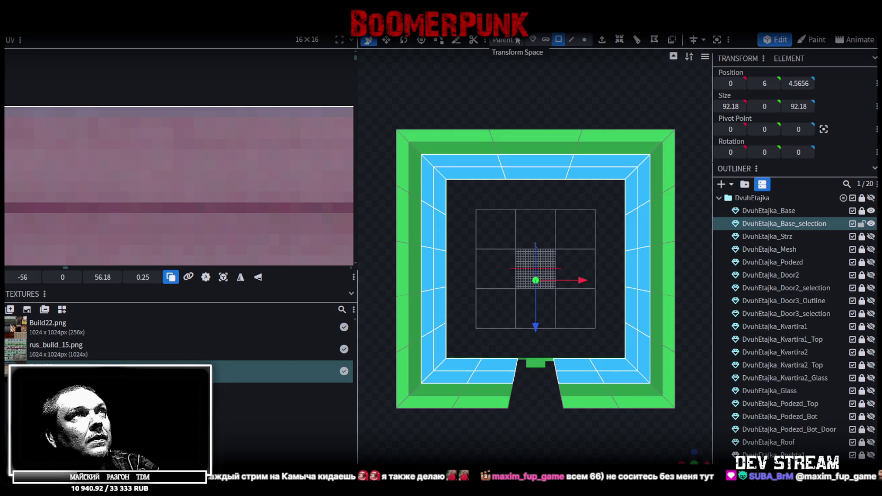
- Box-select the inner vertices, shrink the ring slightly and nudge it upward
left_click(585, 40)
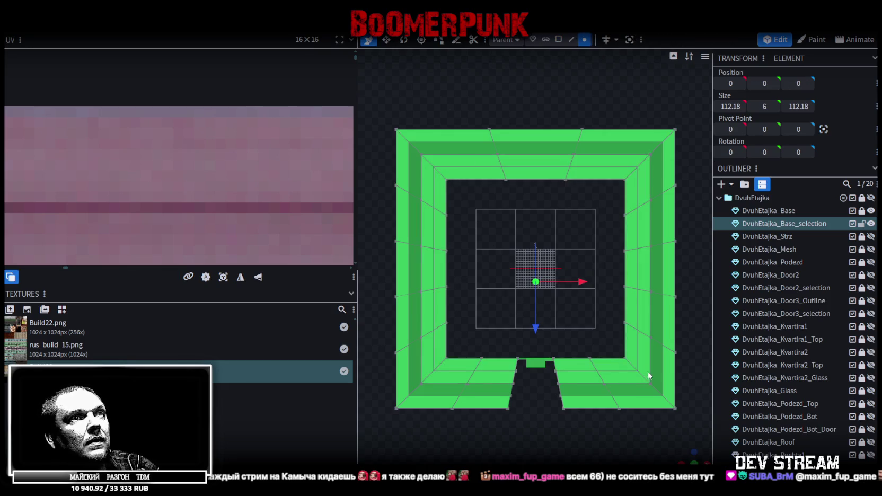
mouse_move(443, 180)
left_mouse_down()
mouse_move(625, 367)
mouse_move(634, 363)
left_mouse_up()
left_click_drag(541, 249, 550, 288)
key("s")
mouse_move(493, 457)
left_mouse_down()
mouse_move(527, 405)
mouse_move(529, 313)
left_mouse_up()
key("v")
mouse_move(499, 393)
left_mouse_down()
mouse_move(515, 393)
mouse_move(522, 371)
left_mouse_up()
mouse_move(541, 220)
left_mouse_down()
mouse_move(536, 204)
mouse_move(530, 250)
mouse_move(554, 230)
mouse_move(546, 251)
mouse_move(714, 421)
left_mouse_up()
- Select the outer vertices along the top, right and bottom edges of the base
left_click(695, 463)
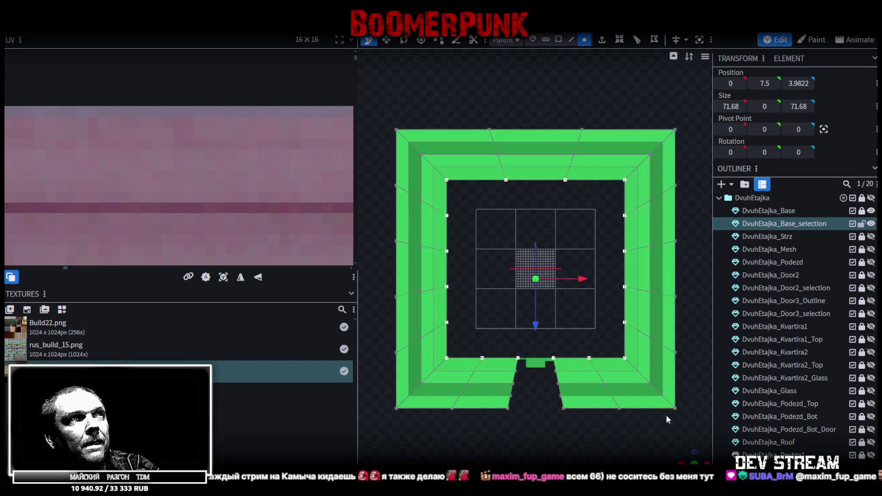
scroll(574, 340, "down", 2)
left_click_drag(411, 118, 635, 163)
left_click_drag(616, 229, 617, 307)
left_click(613, 334, "shift")
left_click(579, 336, "shift")
left_click(543, 336, "shift")
left_click(506, 335, "shift")
left_click(475, 338, "shift")
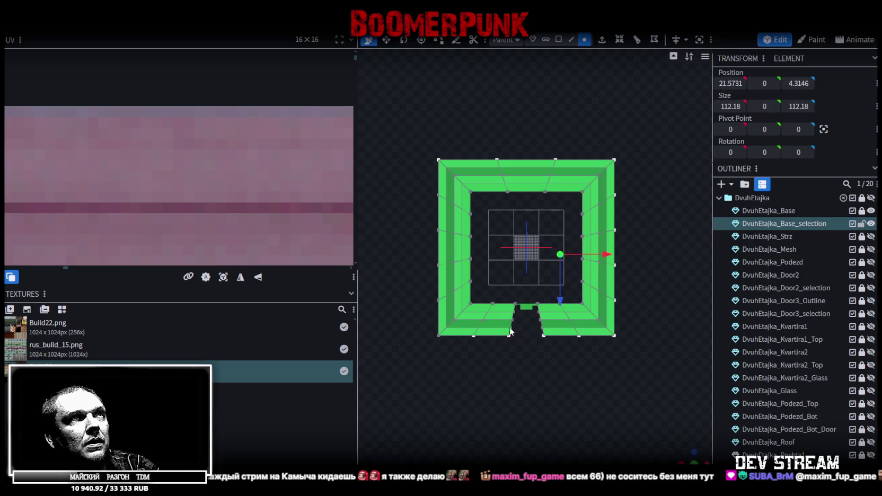
- Lower the outer edge vertices so the plinth slopes outward
left_click_drag(677, 460, 632, 375)
left_click(563, 235, "shift")
left_click_drag(525, 212, 535, 237)
left_click(693, 452)
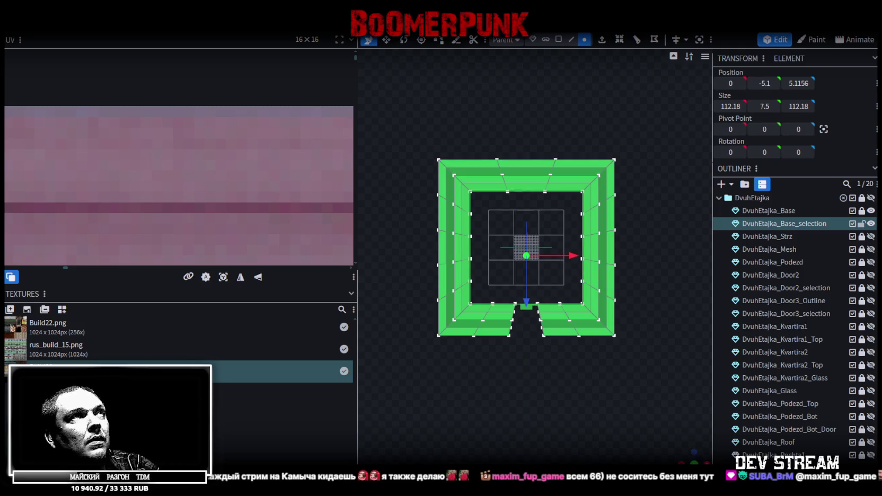
left_click(559, 40)
scroll(446, 164, "up", 1)
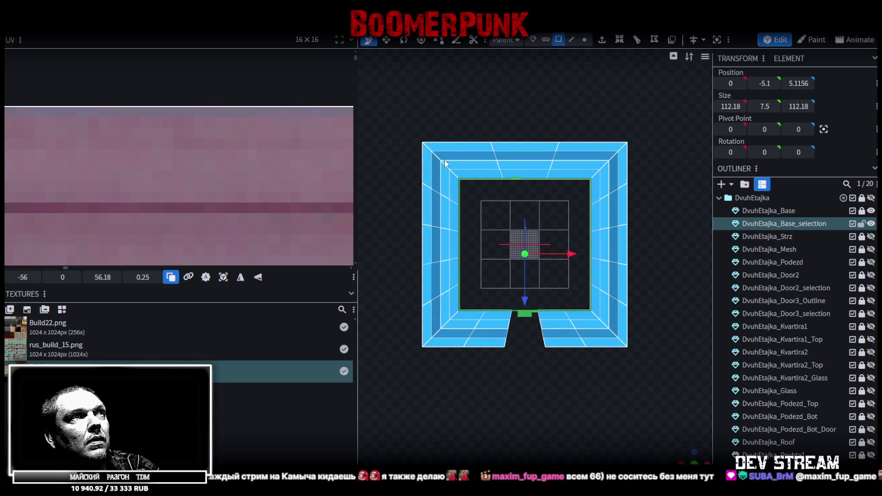
- Box-select the plinth faces and move them 8 units up along Y
mouse_move(436, 159)
left_mouse_down()
mouse_move(555, 266)
mouse_move(614, 333)
left_mouse_up()
left_click_drag(680, 437, 599, 300)
mouse_move(520, 229)
left_mouse_down()
mouse_move(519, 208)
mouse_move(470, 339)
left_mouse_up()
scroll(448, 343, "up", 3)
scroll(527, 344, "down", 3)
scroll(527, 346, "down", 3)
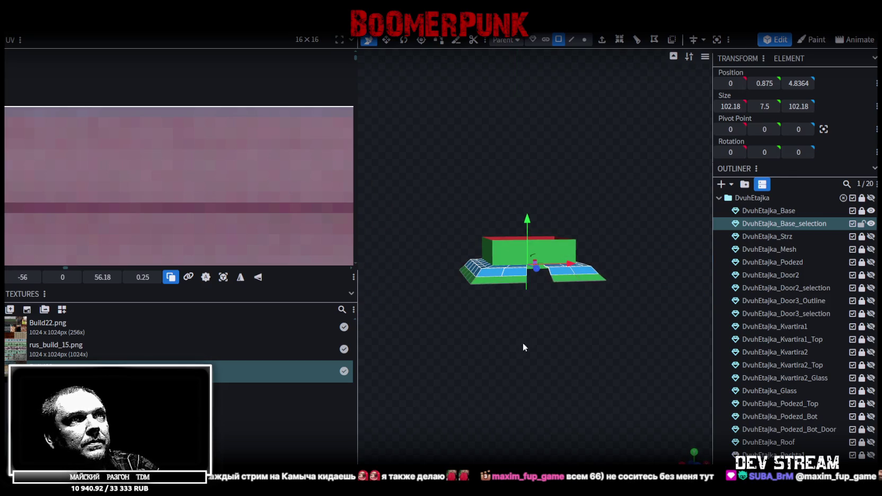
key("KP_1")
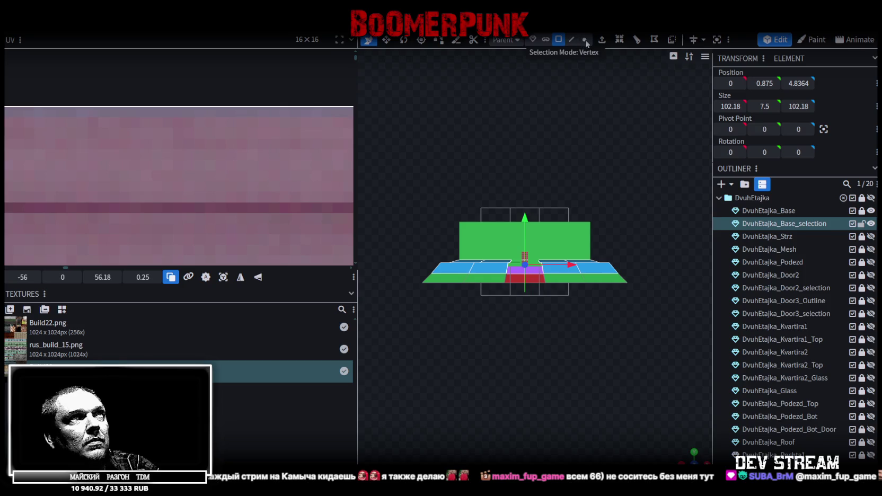
- Box-select the plinth's bottom vertices and drag them down and outward to 142.18 units
left_click(585, 39)
mouse_move(379, 343)
left_mouse_down()
mouse_move(670, 288)
mouse_move(679, 278)
left_mouse_up()
mouse_move(528, 242)
left_mouse_down()
mouse_move(525, 261)
mouse_move(547, 314)
mouse_move(566, 313)
mouse_move(589, 333)
mouse_move(619, 307)
mouse_move(596, 324)
mouse_move(610, 295)
left_mouse_up()
key("ctrl+z")
- Save the model as Build28.bbmodel and switch to the Twitch channel page
key("ctrl+s")
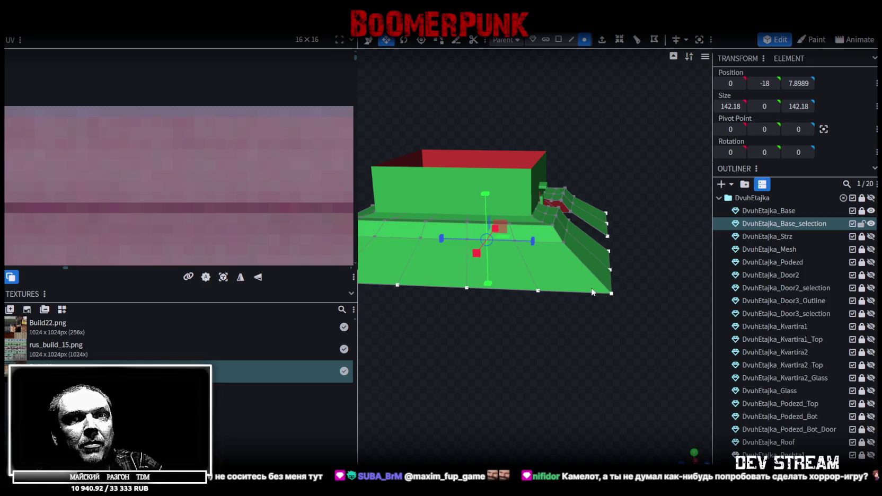
mouse_move(486, 369)
left_mouse_down()
mouse_move(512, 335)
mouse_move(549, 357)
left_mouse_up()
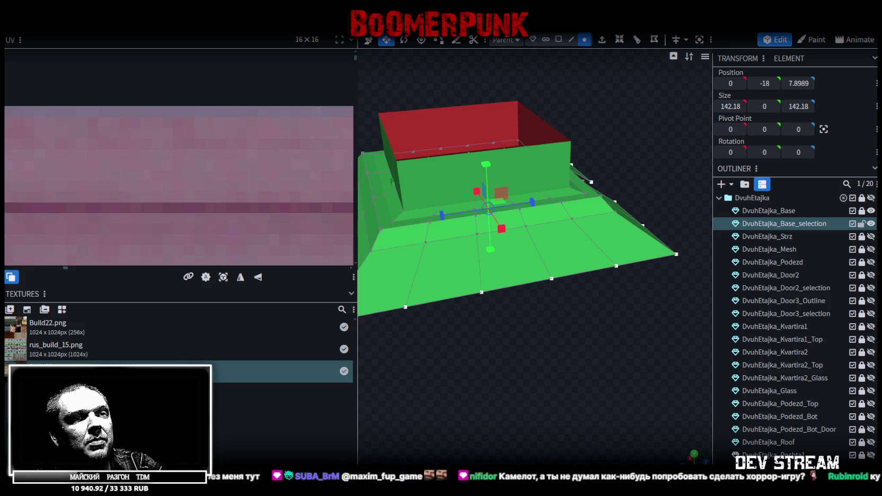
key("alt+Tab")
scroll(374, 363, "down", 10)
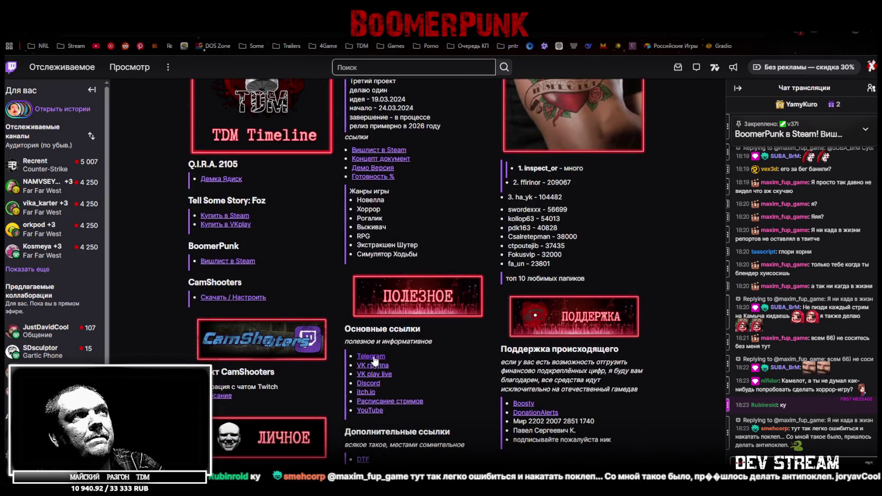
- Scroll the BoomerPunk channel's About panels and highlight part of the genre list
scroll(375, 362, "up", 1)
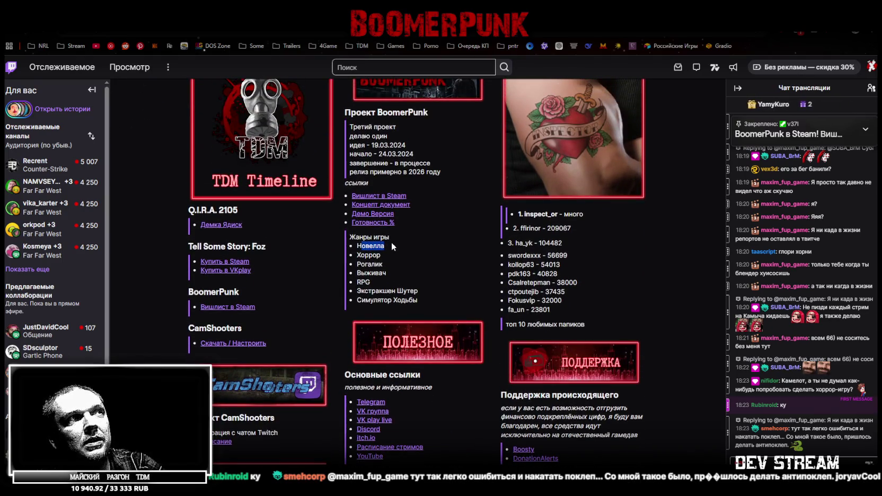
mouse_move(364, 255)
left_mouse_down()
mouse_move(391, 266)
mouse_move(393, 291)
mouse_move(417, 291)
mouse_move(417, 302)
left_mouse_up()
left_click(363, 282)
left_click(368, 303)
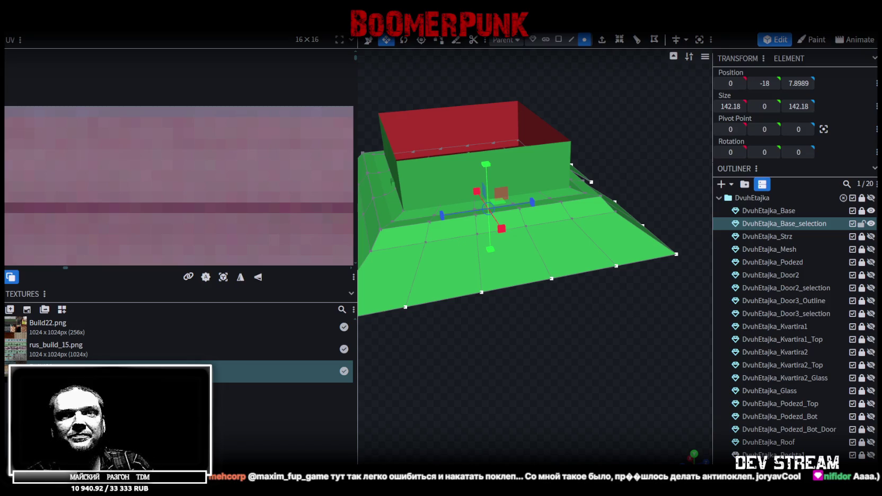
- Save Build28.bbmodel with Ctrl+S and switch to the Unity Editor
mouse_move(558, 343)
left_mouse_down()
mouse_move(497, 330)
mouse_move(476, 343)
left_mouse_up()
key("ctrl+s")
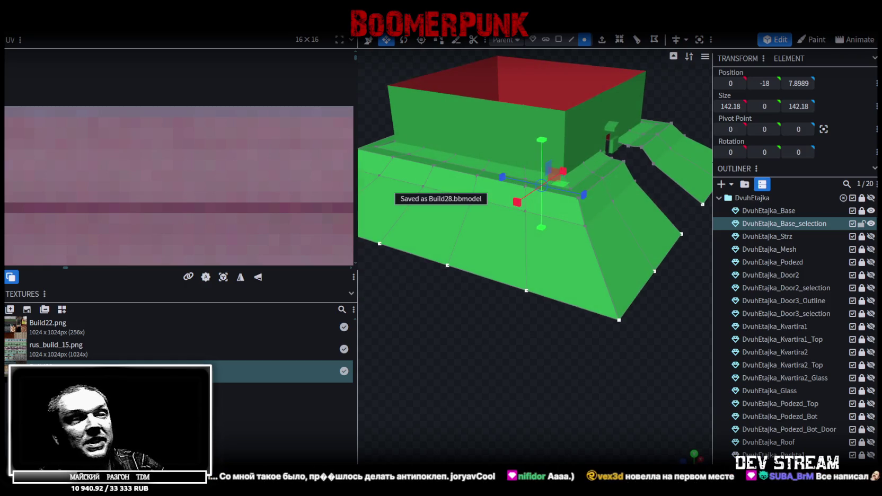
key("alt+Tab")
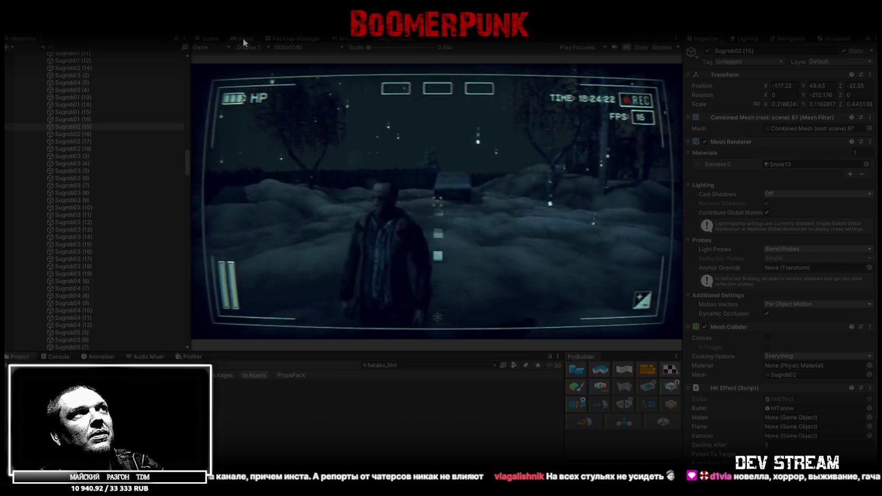
- Maximize the Game view, bring up the in-game notepad menu, and exit Play mode with Ctrl+P
double_click(244, 39)
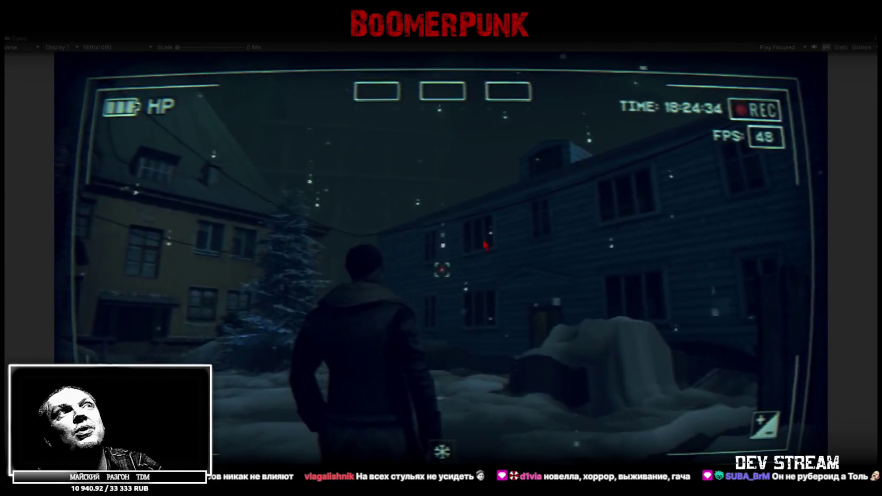
key("Escape")
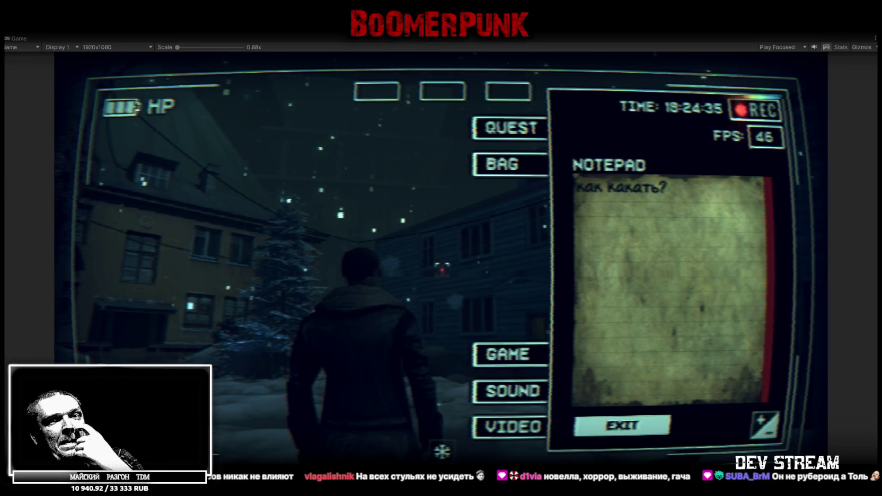
key("ctrl+p")
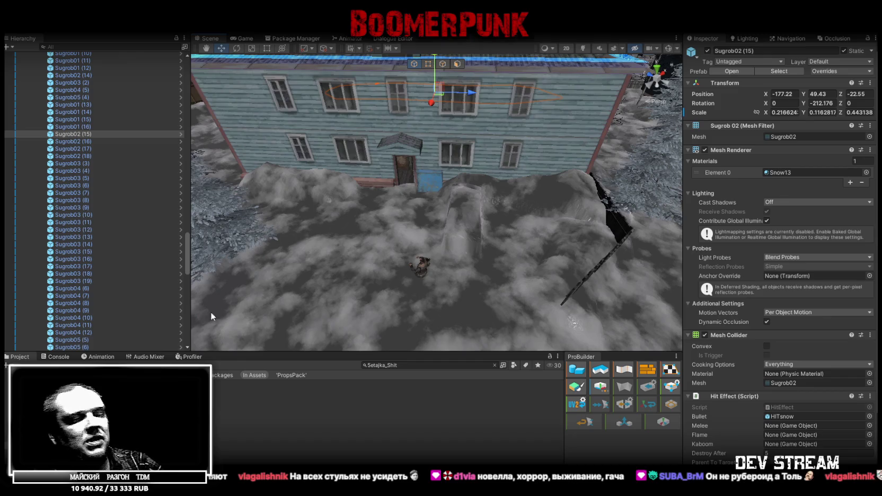
left_click(58, 359)
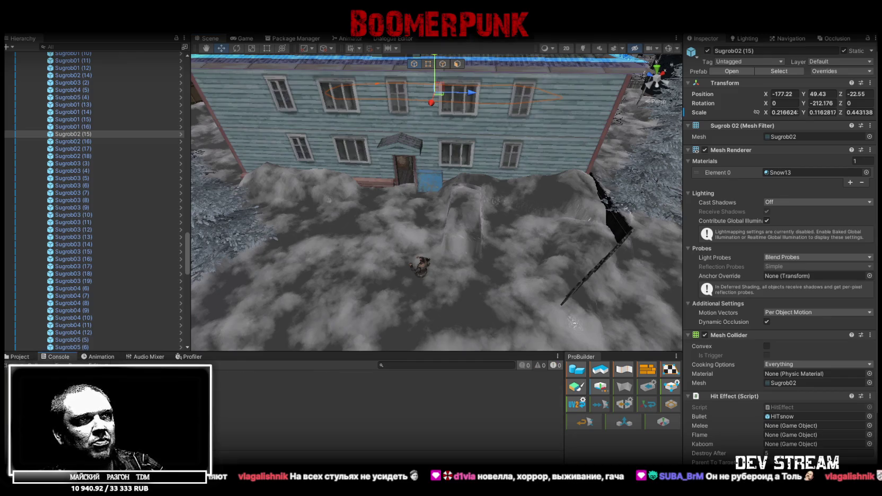
left_click(21, 358)
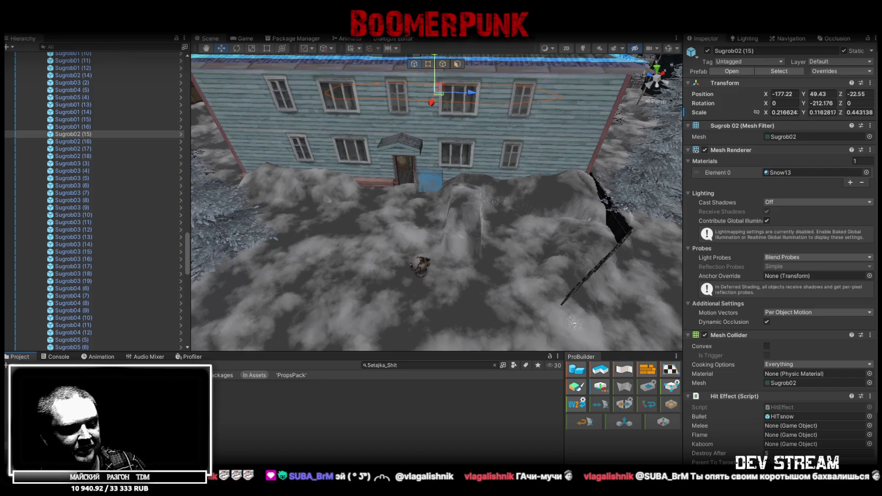
mouse_move(418, 318)
left_mouse_down()
mouse_move(403, 315)
mouse_move(424, 318)
left_mouse_up()
- Back in Blockbench, select a plinth vertex beside the doorway with the move tool
key("alt+Tab")
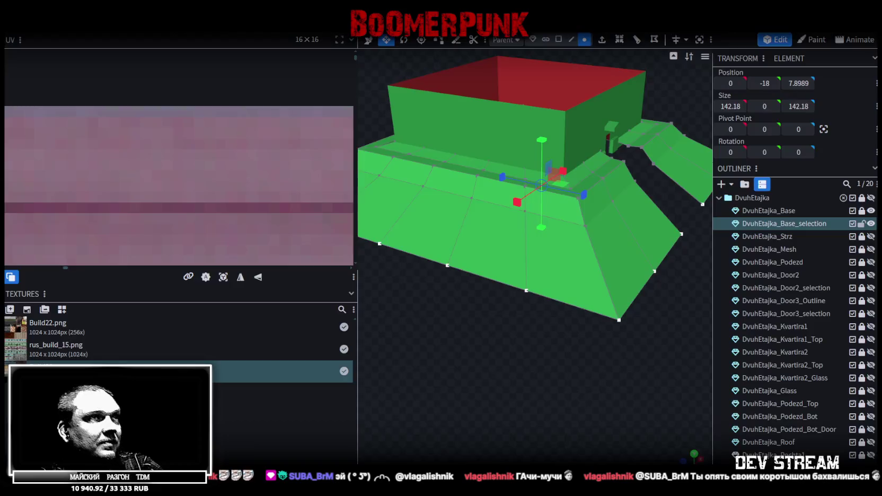
left_click_drag(576, 354, 590, 362)
scroll(499, 386, "up", 5)
mouse_move(501, 390)
left_mouse_down()
mouse_move(550, 355)
mouse_move(593, 380)
mouse_move(547, 354)
mouse_move(571, 350)
mouse_move(549, 326)
mouse_move(505, 324)
mouse_move(525, 318)
left_mouse_up()
left_click(583, 38)
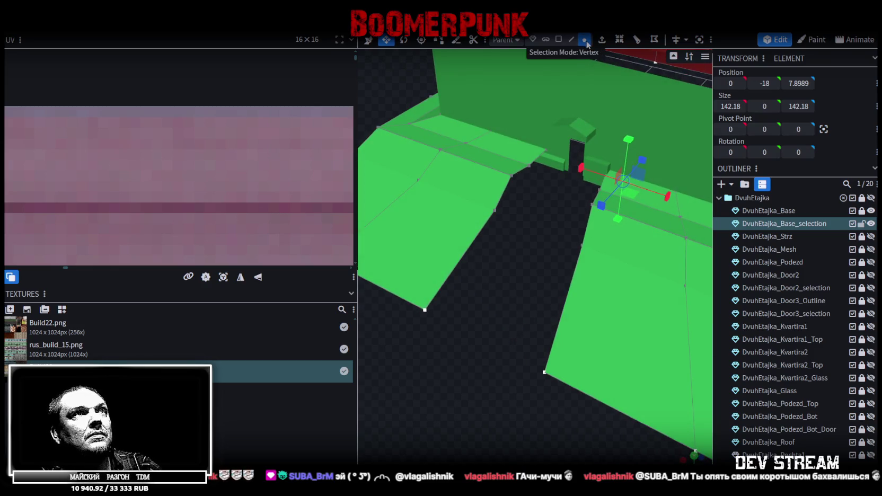
left_click(547, 150)
key("v")
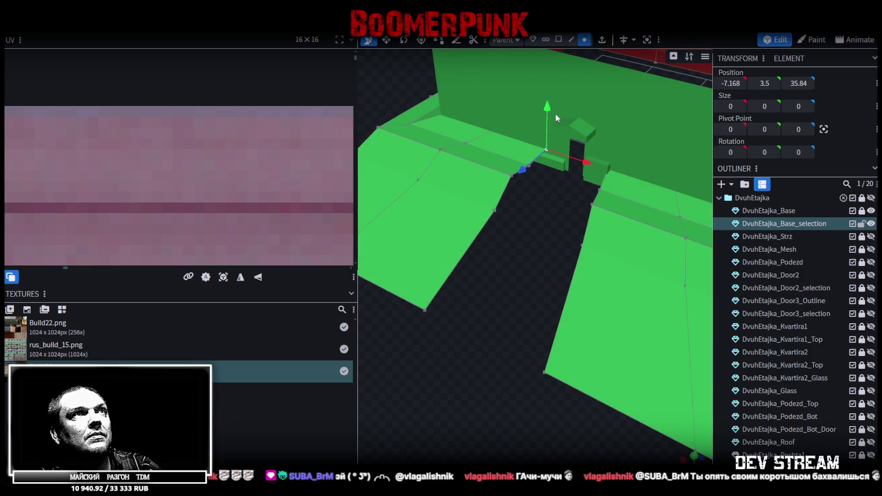
mouse_move(550, 137)
left_mouse_down()
mouse_move(492, 305)
mouse_move(555, 315)
left_mouse_up()
- Loop-cut the plinth floor from its front bottom edge and slide the cut toward the doorway
left_click(572, 39)
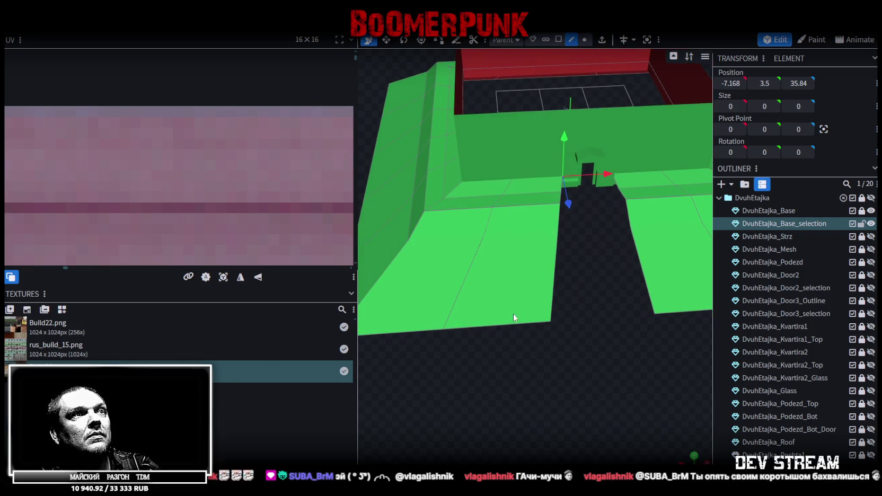
left_click(522, 325)
left_click(619, 40)
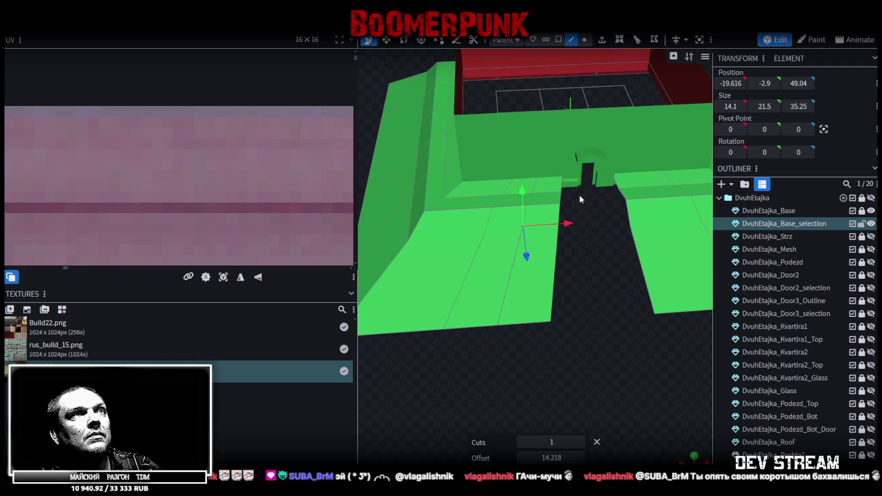
left_click_drag(568, 225, 596, 227)
- Lower the doorway corner vertex so the plinth slopes, keeping the edit past the concave-face warning
left_click(584, 39)
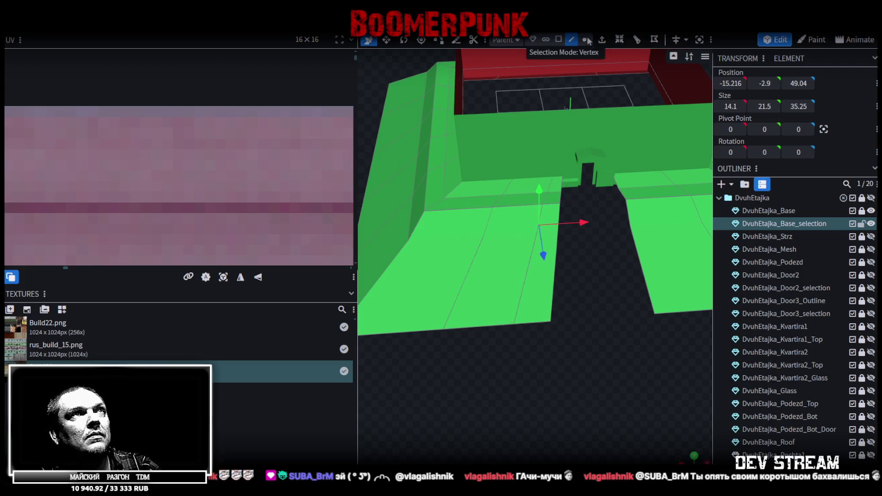
mouse_move(583, 269)
left_mouse_down()
mouse_move(612, 286)
mouse_move(602, 298)
left_mouse_up()
mouse_move(618, 335)
left_mouse_down()
mouse_move(566, 141)
mouse_move(558, 300)
mouse_move(553, 177)
left_mouse_up()
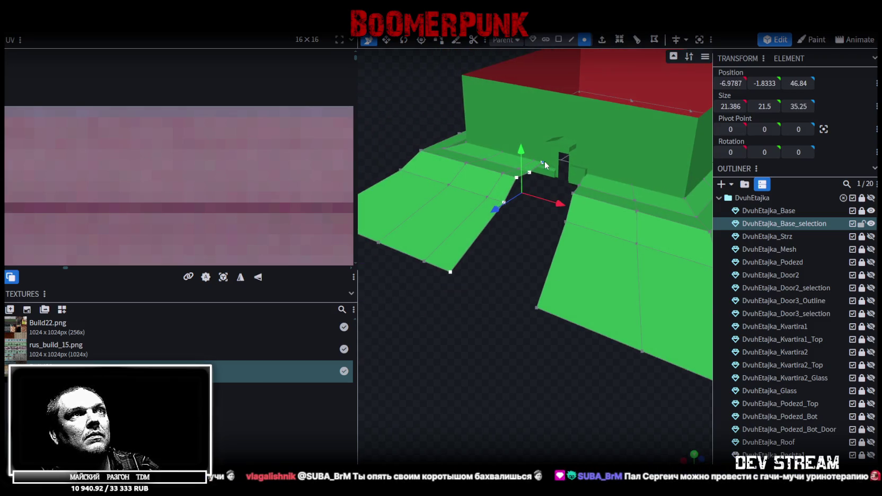
left_click(542, 162)
mouse_move(544, 137)
left_mouse_down()
mouse_move(550, 160)
mouse_move(569, 155)
left_mouse_up()
key("Escape")
left_click(516, 177, "shift")
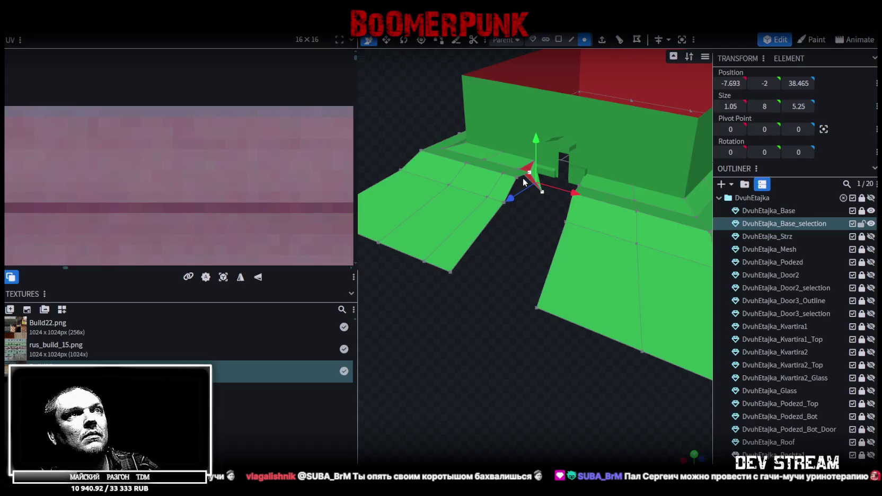
left_click(503, 205)
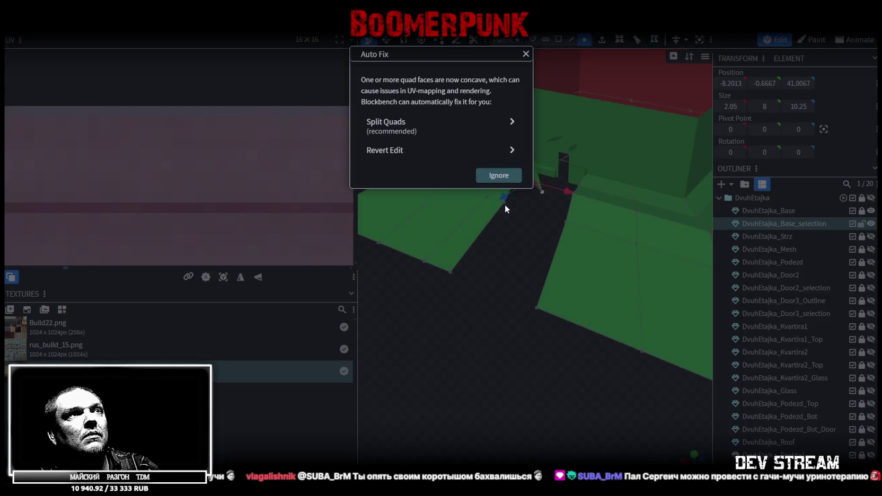
- Select the doorway corner vertices and merge them into one
key("Escape")
scroll(525, 236, "up", 3)
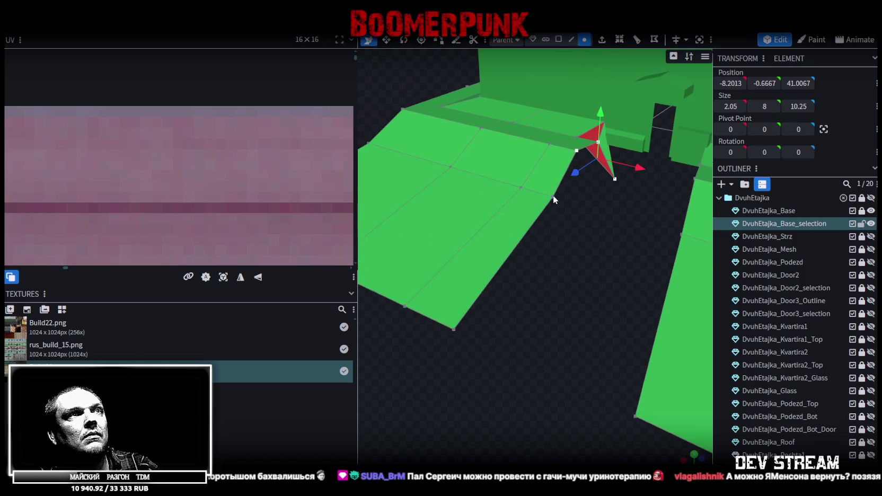
left_click(553, 196, "shift")
left_click(454, 329, "shift")
right_click(453, 328)
mouse_move(547, 101)
left_click(584, 104)
- Raise the edge at the plinth corner by the back wall
mouse_move(583, 249)
left_mouse_down()
mouse_move(581, 284)
mouse_move(637, 270)
mouse_move(599, 280)
mouse_move(612, 283)
left_mouse_up()
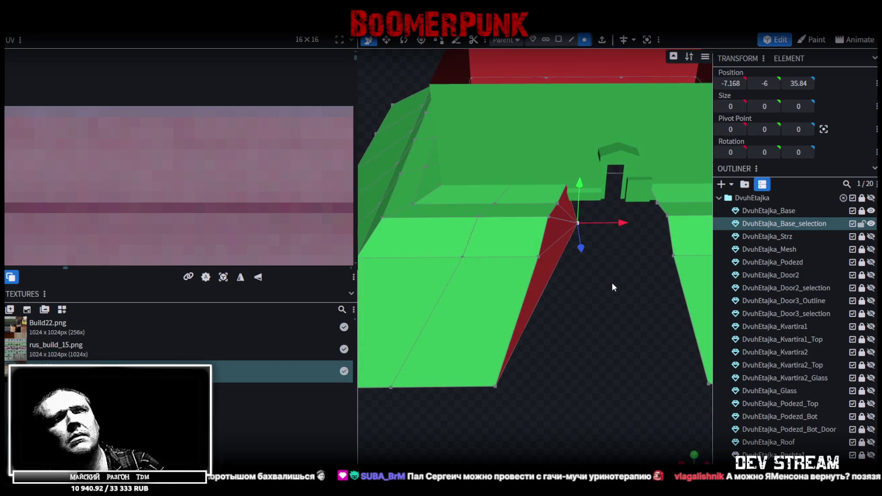
left_click(570, 40)
left_click(506, 192)
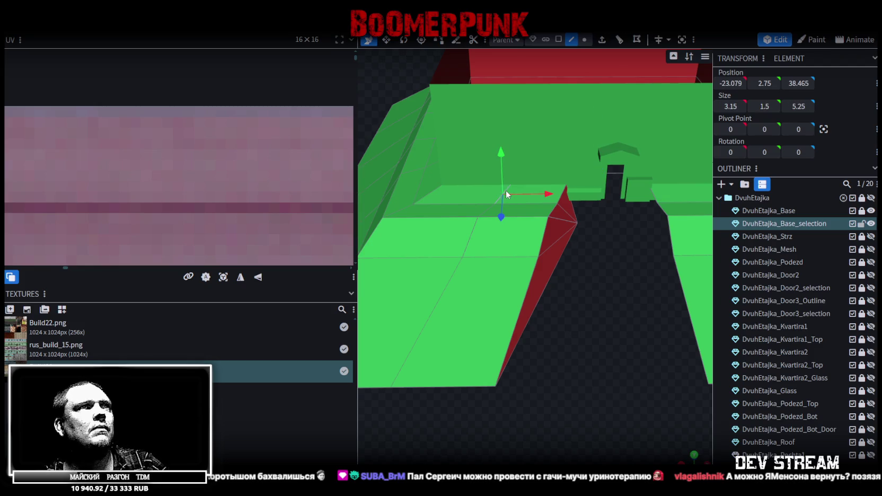
left_click_drag(502, 159, 506, 149)
- Move the red triangle's apex vertex vertically and shift two outer vertices to straighten the slope
mouse_move(570, 281)
left_mouse_down()
mouse_move(620, 293)
mouse_move(555, 291)
mouse_move(578, 295)
mouse_move(557, 305)
left_mouse_up()
left_click(584, 42)
left_click(535, 164)
mouse_move(535, 125)
left_mouse_down()
mouse_move(546, 269)
mouse_move(574, 287)
mouse_move(577, 252)
left_mouse_up()
left_click(570, 228)
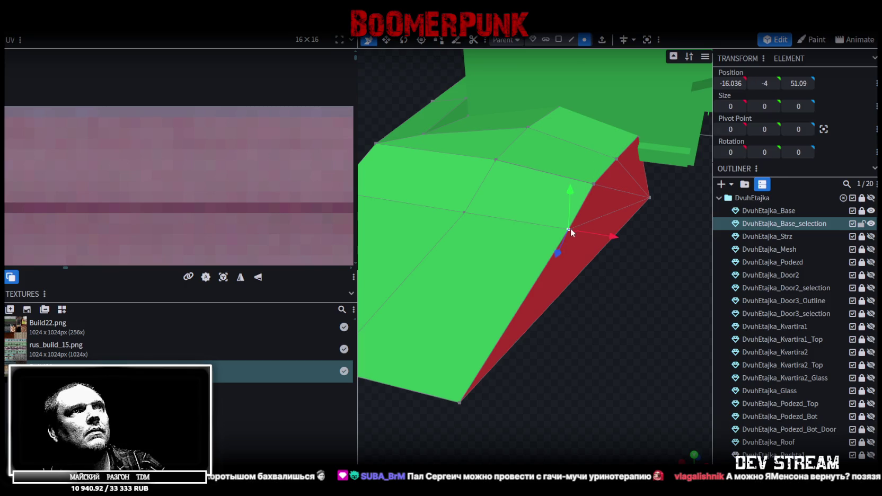
left_click(470, 396, "shift")
mouse_move(562, 324)
left_mouse_down()
mouse_move(598, 325)
mouse_move(604, 334)
mouse_move(591, 321)
mouse_move(617, 344)
mouse_move(583, 354)
left_mouse_up()
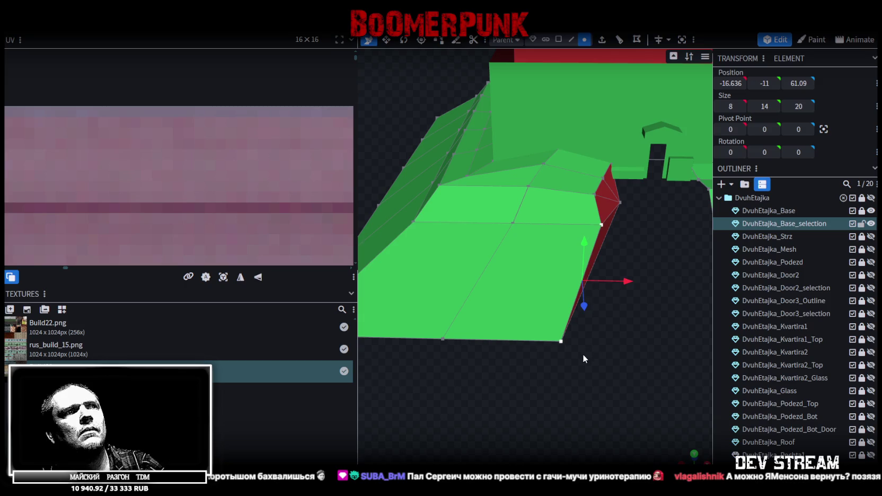
- Invert the inside-out red face so it faces outward and shows green
left_click(560, 342)
mouse_move(674, 340)
left_mouse_down()
mouse_move(593, 306)
mouse_move(565, 277)
mouse_move(620, 272)
mouse_move(546, 229)
left_mouse_up()
left_click(540, 238)
mouse_move(604, 237)
left_mouse_down()
mouse_move(606, 296)
mouse_move(593, 279)
mouse_move(569, 282)
mouse_move(594, 293)
mouse_move(598, 81)
left_mouse_up()
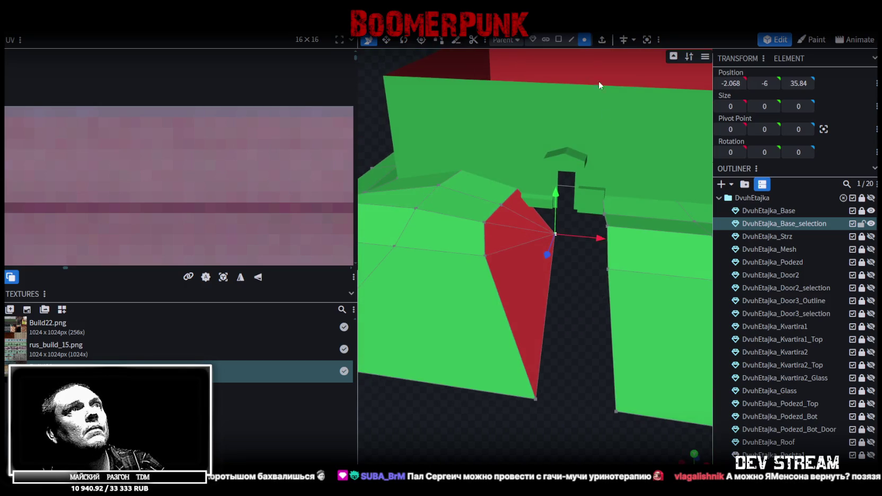
left_click(558, 39)
left_click(549, 225)
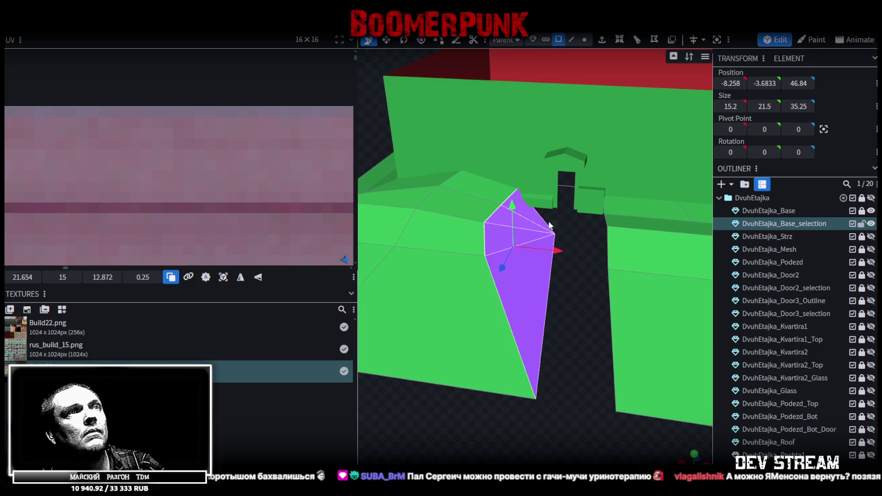
left_click(672, 41)
mouse_move(629, 136)
left_mouse_down()
mouse_move(551, 375)
mouse_move(551, 326)
mouse_move(479, 324)
mouse_move(494, 334)
mouse_move(585, 351)
mouse_move(654, 334)
mouse_move(660, 344)
mouse_move(661, 292)
left_mouse_up()
- Merge the vertices at the plinth's outer corner into one
left_click(585, 40)
scroll(509, 167, "up", 2)
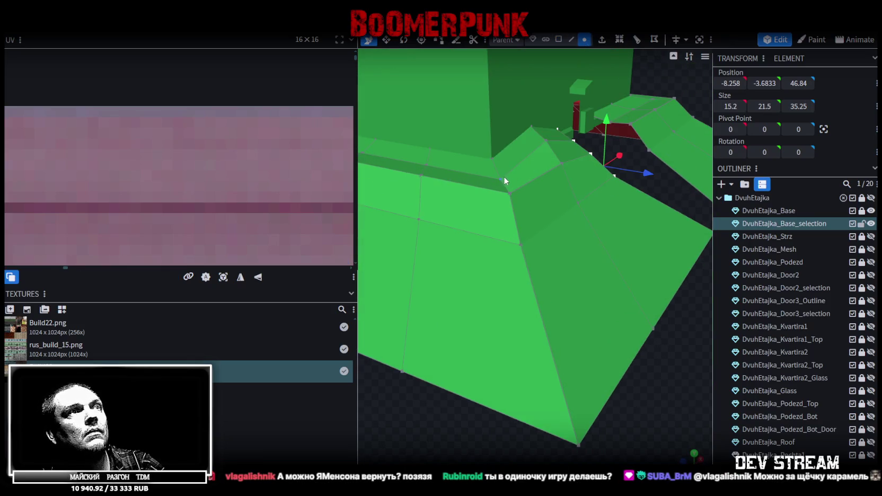
left_click(502, 179)
right_click(507, 193)
mouse_move(588, 249)
left_click(631, 254)
mouse_move(628, 250)
left_mouse_down()
mouse_move(621, 221)
mouse_move(610, 295)
mouse_move(540, 287)
mouse_move(603, 308)
mouse_move(475, 210)
left_mouse_up()
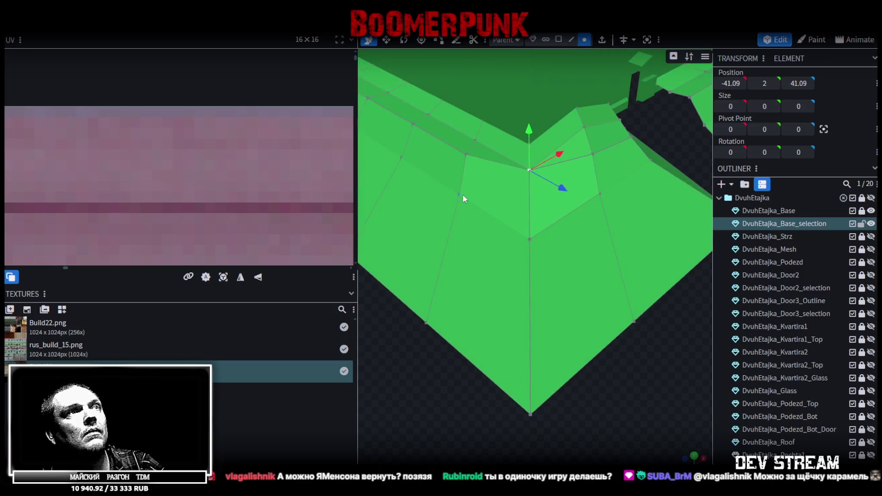
- Merge the stray corner vertex onto its neighbouring vertex
left_click(459, 194)
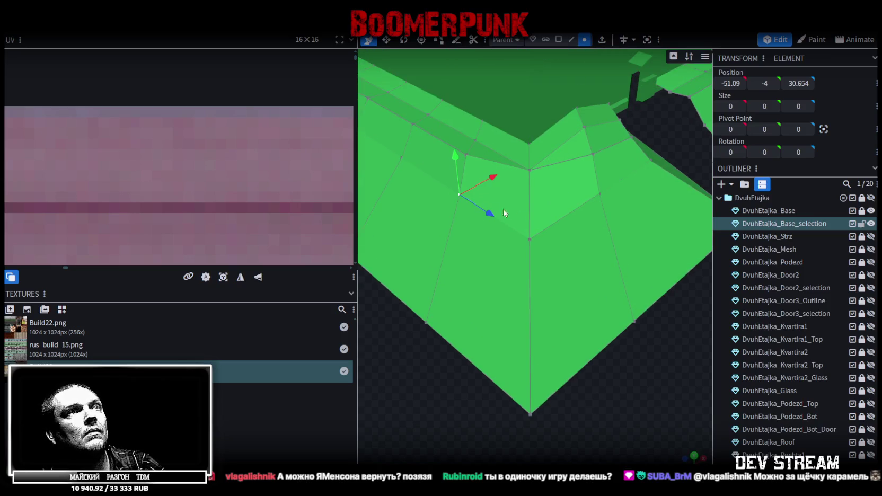
left_click(601, 195)
left_click(530, 239, "shift")
right_click(530, 239)
mouse_move(631, 256)
left_click(660, 257)
left_click_drag(675, 265, 661, 263)
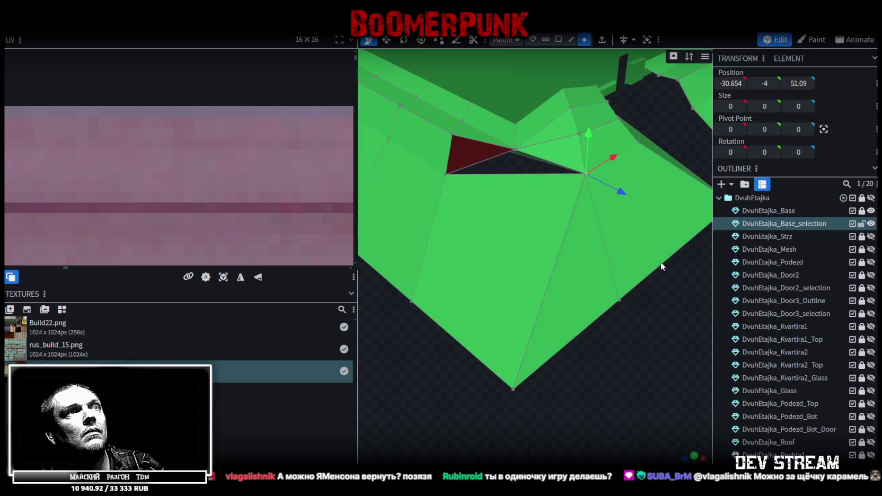
- Merge the two bottom vertices of the slope into one
left_click(620, 302)
left_click(513, 389, "shift")
right_click(511, 391)
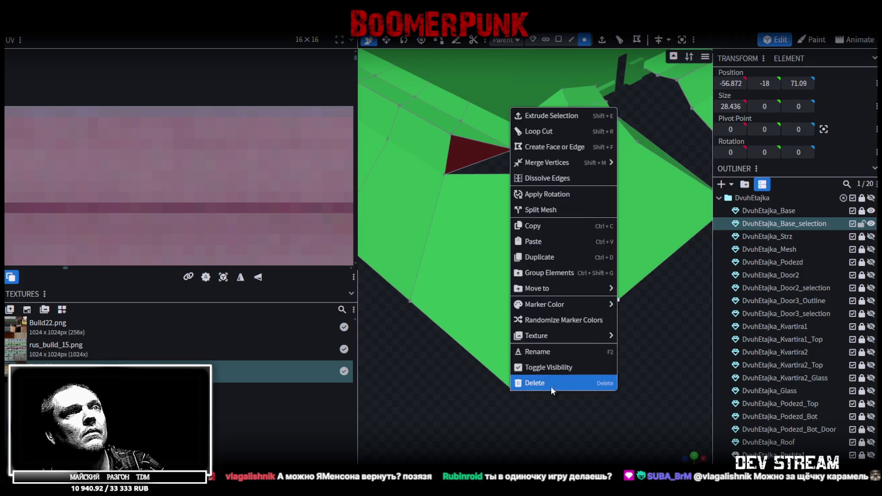
mouse_move(573, 162)
left_click(632, 168)
mouse_move(582, 363)
left_mouse_down()
mouse_move(489, 353)
mouse_move(425, 297)
mouse_move(498, 245)
left_mouse_up()
- Nudge a corner vertex slightly inward and select a second vertex
left_click(553, 159)
mouse_move(486, 181)
left_mouse_down()
mouse_move(431, 179)
mouse_move(535, 306)
mouse_move(520, 314)
mouse_move(559, 300)
mouse_move(604, 311)
left_mouse_up()
left_click(541, 206, "shift")
scroll(415, 334, "down", 2)
- Square the bottom corner vertex, lower the top slope vertex slightly, and save as Build28.bbmodel
mouse_move(415, 334)
left_mouse_down()
mouse_move(456, 320)
mouse_move(496, 324)
left_mouse_up()
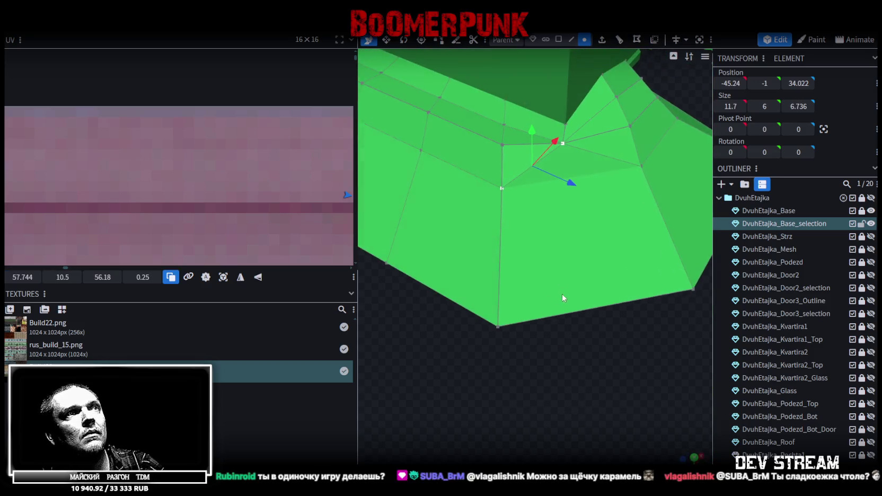
left_click(497, 327)
mouse_move(541, 351)
left_mouse_down()
mouse_move(517, 340)
mouse_move(493, 295)
left_mouse_up()
mouse_move(606, 363)
left_mouse_down()
mouse_move(513, 300)
mouse_move(510, 343)
mouse_move(510, 333)
left_mouse_up()
scroll(533, 350, "up", 3)
left_click(516, 143)
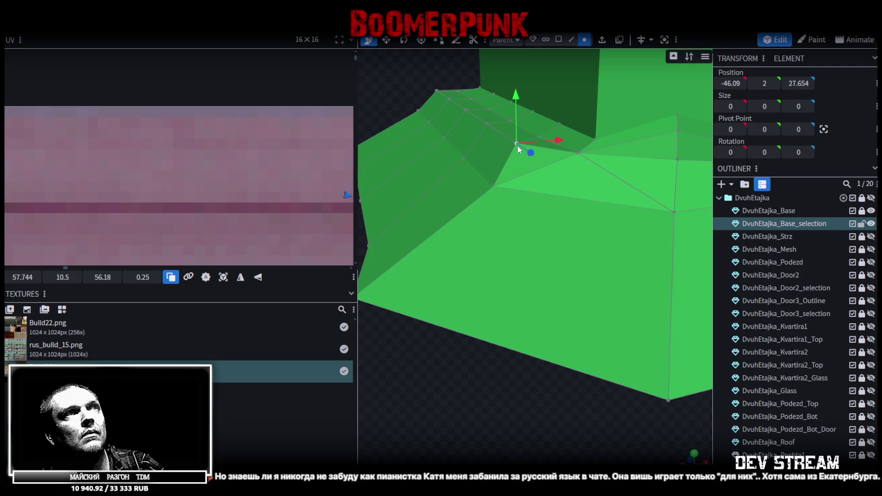
left_click_drag(519, 104, 518, 119)
left_click_drag(555, 157, 561, 154)
left_click_drag(519, 110, 520, 117)
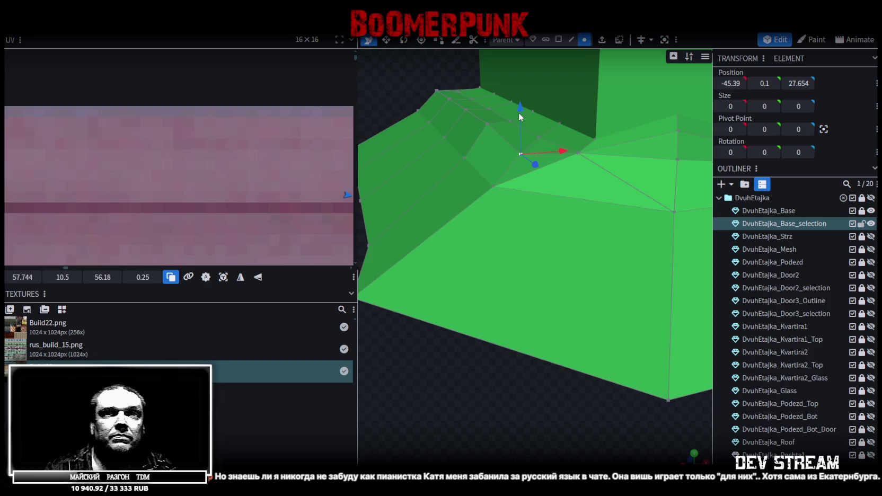
mouse_move(542, 338)
left_mouse_down()
mouse_move(561, 418)
mouse_move(582, 375)
mouse_move(618, 391)
mouse_move(631, 370)
mouse_move(529, 162)
mouse_move(540, 179)
mouse_move(474, 158)
mouse_move(490, 167)
mouse_move(541, 258)
mouse_move(438, 107)
mouse_move(464, 125)
mouse_move(453, 123)
mouse_move(481, 120)
mouse_move(474, 129)
mouse_move(493, 117)
left_mouse_up()
key("ctrl+s")
- Raise a plinth edge slightly in edge mode
left_click(480, 167)
left_click(571, 39)
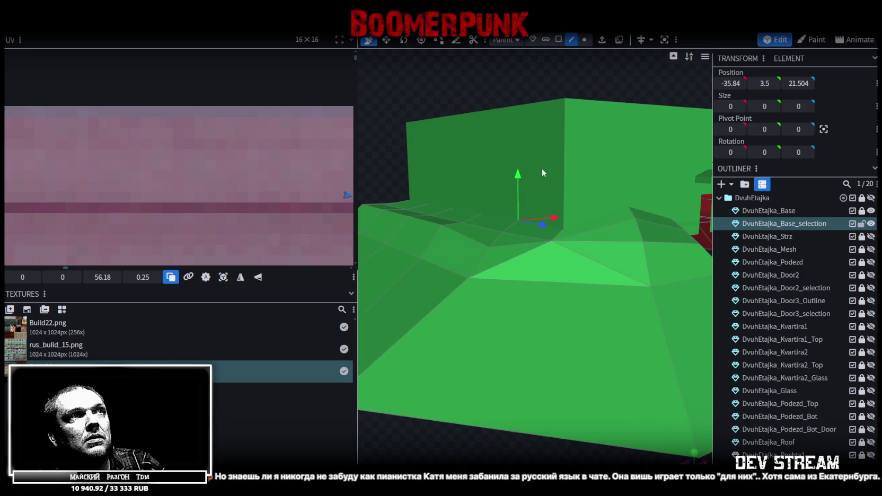
left_click(508, 226)
left_click_drag(517, 181, 516, 197)
mouse_move(503, 241)
left_mouse_down()
mouse_move(514, 251)
mouse_move(541, 355)
mouse_move(453, 351)
mouse_move(503, 313)
mouse_move(510, 351)
left_mouse_up()
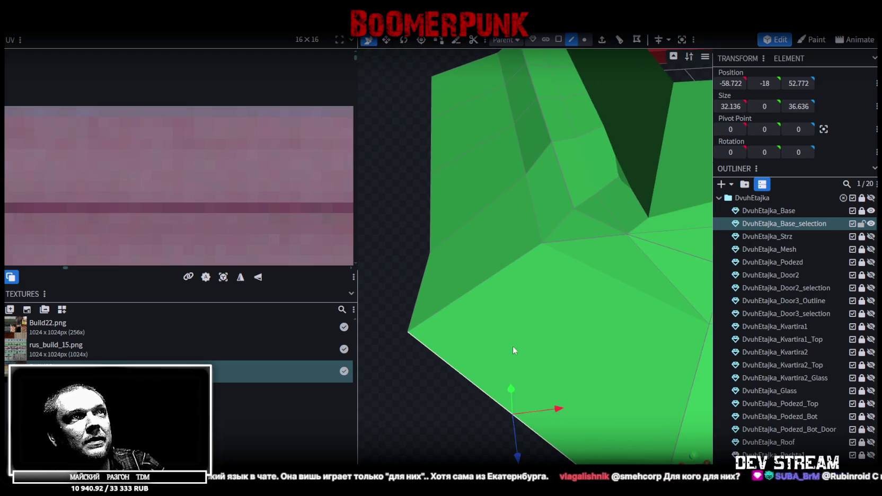
mouse_move(439, 369)
left_mouse_down()
mouse_move(479, 415)
mouse_move(557, 391)
mouse_move(581, 401)
mouse_move(555, 390)
mouse_move(469, 421)
mouse_move(496, 343)
left_mouse_up()
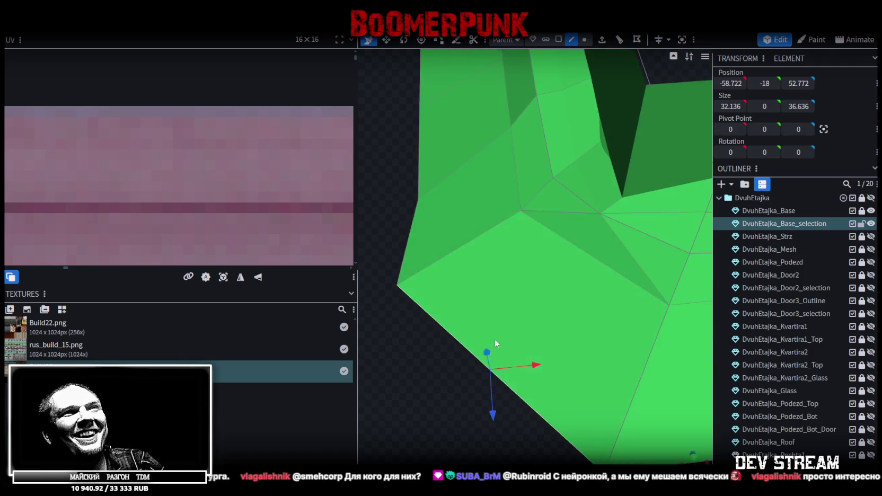
- Push two upper-edge vertices back along the depth, then lower another set of plinth vertices
left_click(584, 39)
left_click(539, 245)
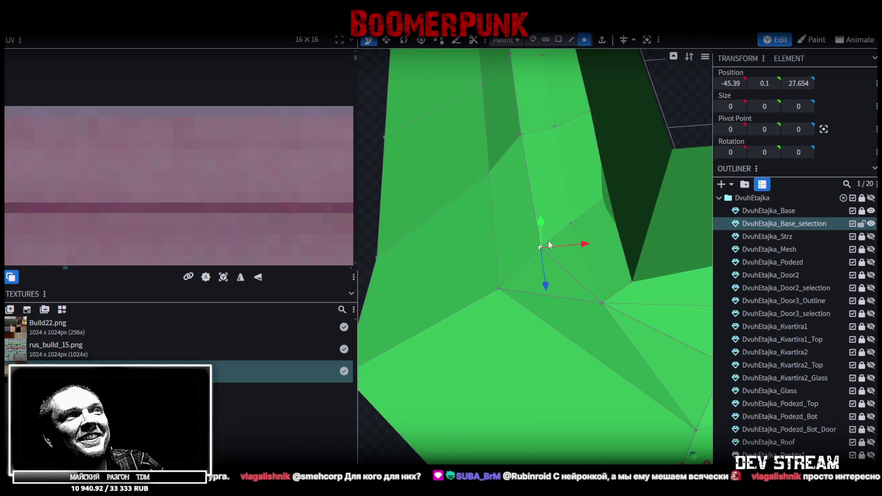
left_click(570, 223, "shift")
left_click_drag(601, 234, 610, 226)
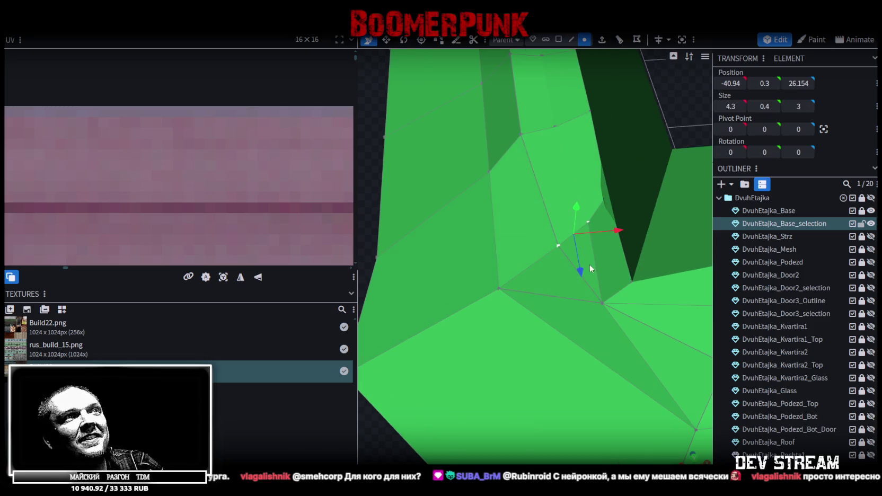
mouse_move(589, 264)
left_mouse_down()
mouse_move(443, 290)
mouse_move(570, 326)
mouse_move(594, 202)
left_mouse_up()
left_click(604, 203)
left_click(614, 350, "shift")
mouse_move(610, 233)
left_mouse_down()
mouse_move(619, 268)
mouse_move(585, 360)
mouse_move(548, 377)
mouse_move(465, 334)
mouse_move(504, 340)
mouse_move(517, 196)
mouse_move(527, 427)
mouse_move(536, 322)
left_mouse_up()
- Shift two plinth vertices sideways, undoing one mistaken up-and-back move
left_click(517, 195)
left_click_drag(582, 255, 594, 260)
left_click_drag(555, 219, 555, 214)
left_click(558, 189)
left_click_drag(572, 162, 579, 159)
key("ctrl+z")
mouse_move(605, 186)
left_mouse_down()
mouse_move(596, 188)
mouse_move(592, 216)
left_mouse_up()
- Shift another edge vertex sideways, save the model, and select the bottom corner vertex
left_click(547, 220)
left_click(543, 258)
left_click_drag(578, 251, 590, 253)
left_click(490, 387)
mouse_move(543, 385)
left_mouse_down()
mouse_move(567, 379)
mouse_move(462, 369)
mouse_move(596, 360)
mouse_move(552, 388)
mouse_move(541, 372)
mouse_move(579, 395)
mouse_move(473, 369)
mouse_move(525, 379)
mouse_move(630, 320)
mouse_move(453, 327)
mouse_move(455, 300)
mouse_move(461, 341)
mouse_move(433, 324)
mouse_move(436, 308)
mouse_move(526, 320)
left_mouse_up()
key("ctrl+s")
scroll(543, 372, "up", 2)
left_click(501, 375)
- Raise one top-edge vertex, then drop the vertex beside the wall and nudge it back up
left_click(559, 272)
scroll(562, 276, "up", 3)
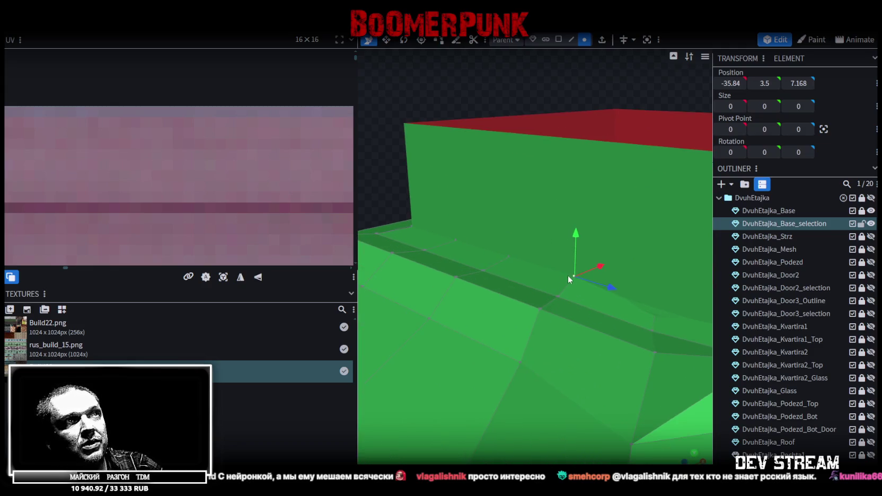
mouse_move(575, 236)
left_mouse_down()
mouse_move(575, 223)
mouse_move(558, 296)
mouse_move(558, 240)
mouse_move(556, 249)
left_mouse_up()
left_click_drag(550, 333, 548, 245)
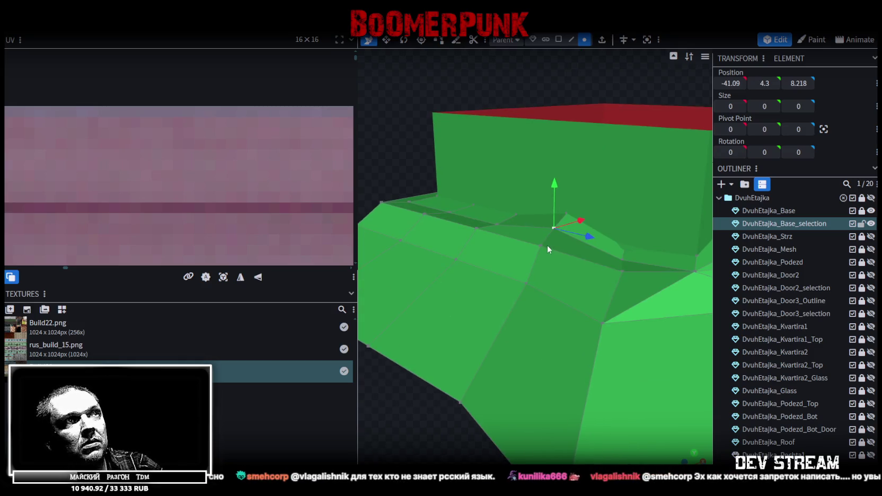
left_click(532, 281)
mouse_move(539, 259)
left_mouse_down()
mouse_move(534, 232)
mouse_move(536, 260)
left_mouse_up()
mouse_move(536, 260)
left_mouse_down()
mouse_move(481, 395)
mouse_move(402, 360)
mouse_move(430, 380)
left_mouse_up()
left_click_drag(588, 243, 582, 246)
left_click_drag(540, 212, 546, 208)
- Shift another plinth vertex slightly sideways near the corner
mouse_move(424, 259)
left_mouse_down()
mouse_move(533, 260)
mouse_move(592, 239)
mouse_move(559, 211)
mouse_move(542, 251)
mouse_move(566, 295)
left_mouse_up()
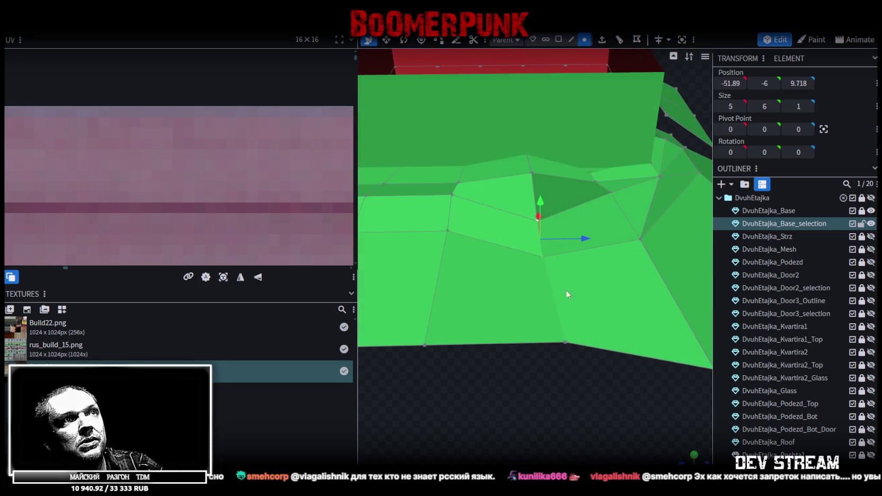
left_click(565, 343)
mouse_move(576, 387)
left_mouse_down()
mouse_move(472, 371)
mouse_move(517, 301)
mouse_move(506, 305)
mouse_move(510, 318)
left_mouse_up()
left_click_drag(435, 307, 571, 306)
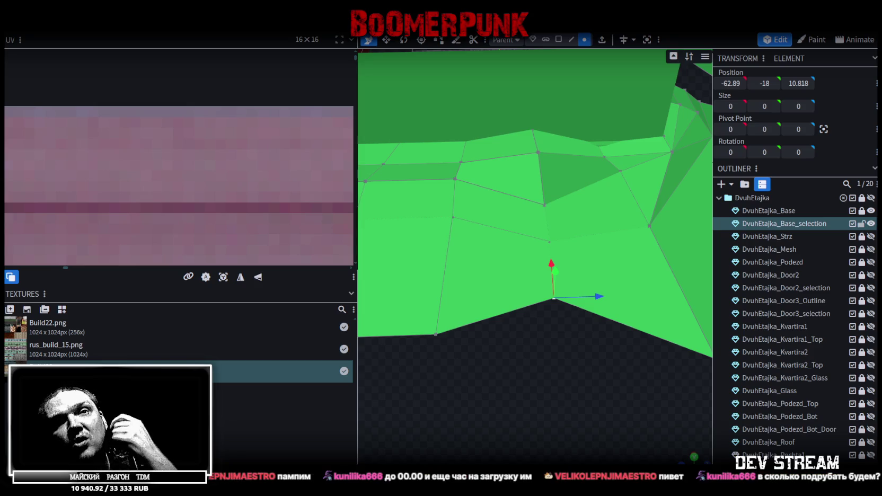
- Select the crowded vertices at the plinth's inner corner
mouse_move(574, 382)
left_mouse_down()
mouse_move(491, 372)
mouse_move(537, 388)
mouse_move(625, 377)
mouse_move(679, 345)
mouse_move(659, 309)
mouse_move(598, 245)
left_mouse_up()
left_click(460, 210)
left_click(503, 230)
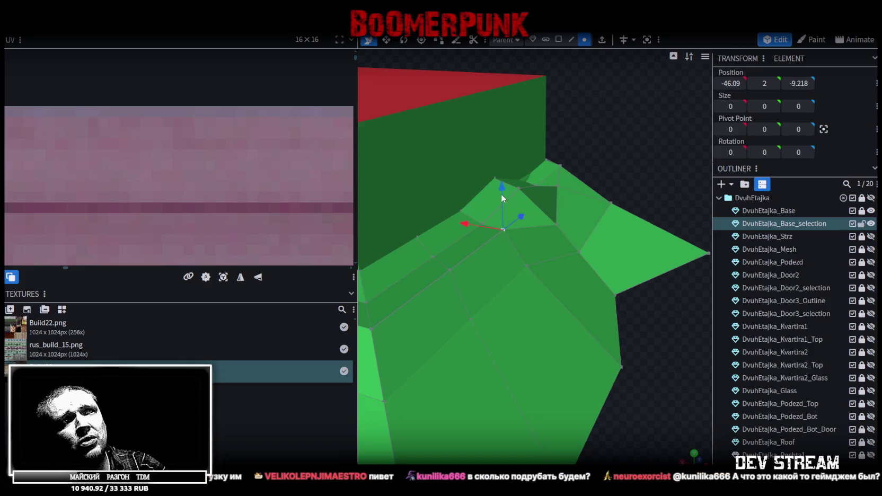
left_click(482, 220, "shift")
left_click(460, 210, "shift")
mouse_move(480, 191)
left_mouse_down()
mouse_move(605, 301)
mouse_move(546, 333)
mouse_move(536, 238)
left_mouse_up()
key("ctrl+z")
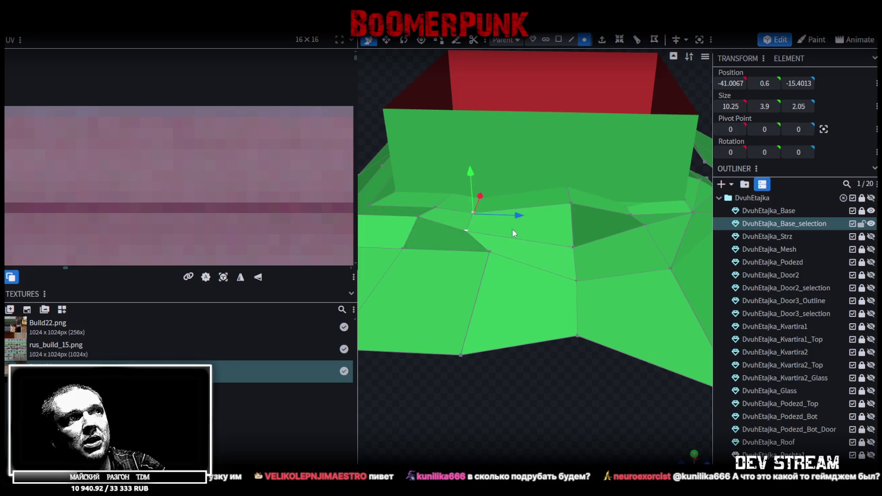
- Slide individual corner and bottom-edge vertices along the depth axis
left_click(490, 252)
left_click_drag(538, 255, 507, 256)
left_click_drag(496, 360, 615, 359)
left_click(522, 351)
mouse_move(604, 371)
left_mouse_down()
mouse_move(483, 404)
mouse_move(559, 396)
left_mouse_up()
left_click(552, 195)
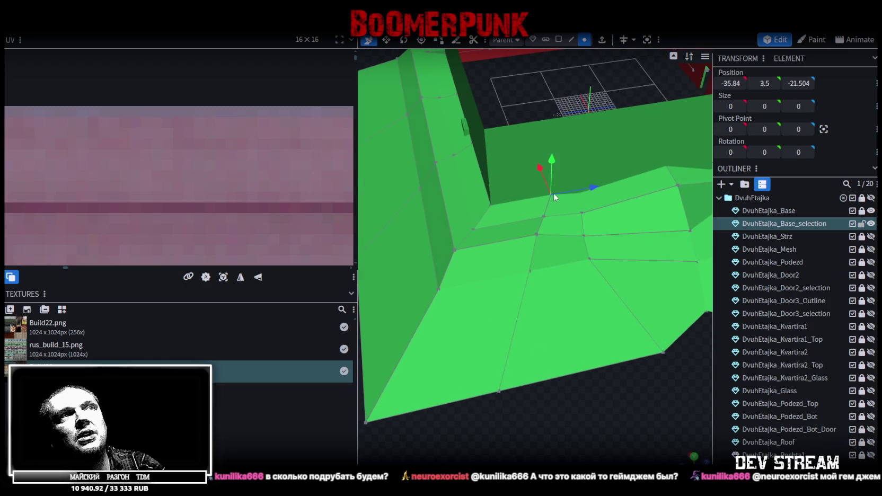
mouse_move(596, 183)
left_mouse_down()
mouse_move(574, 186)
mouse_move(569, 206)
left_mouse_up()
left_click(544, 218, "shift")
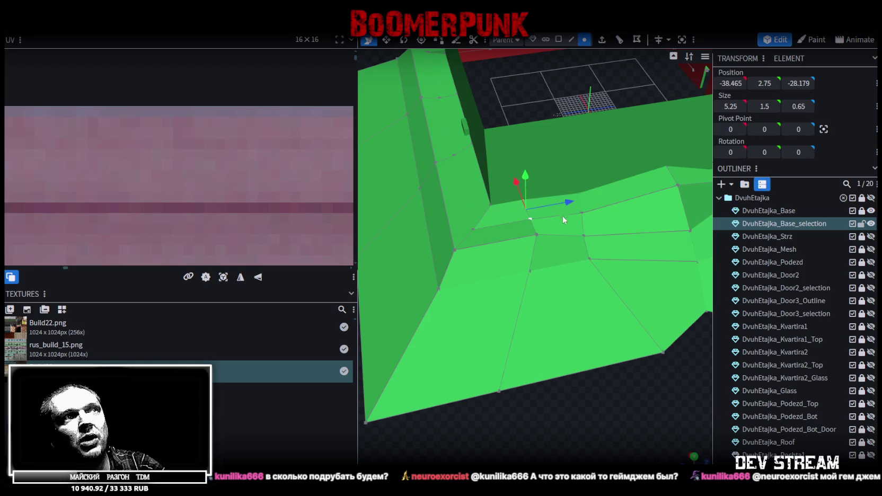
- Raise a corner vertex, then merge the crowded corner vertices with Merge All
mouse_move(629, 358)
left_mouse_down()
mouse_move(627, 369)
mouse_move(650, 380)
mouse_move(622, 318)
left_mouse_up()
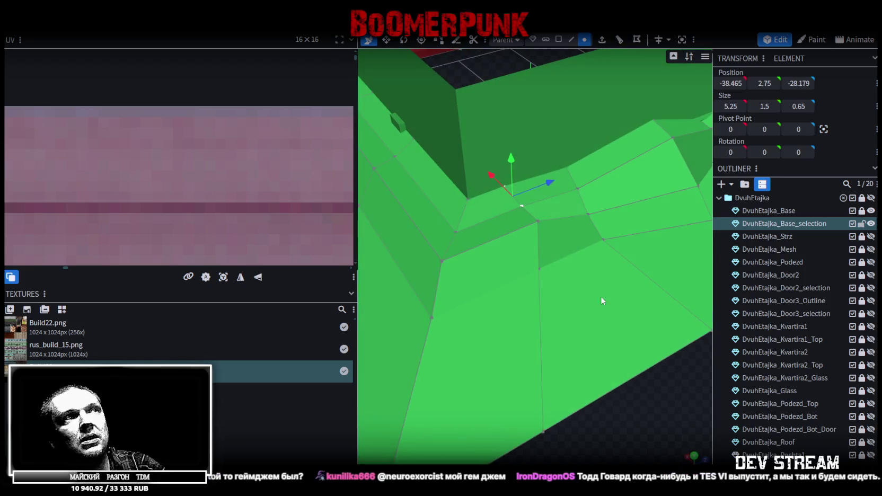
left_click(467, 198)
mouse_move(631, 410)
left_mouse_down()
mouse_move(591, 412)
mouse_move(512, 176)
left_mouse_up()
left_click_drag(466, 132, 465, 112)
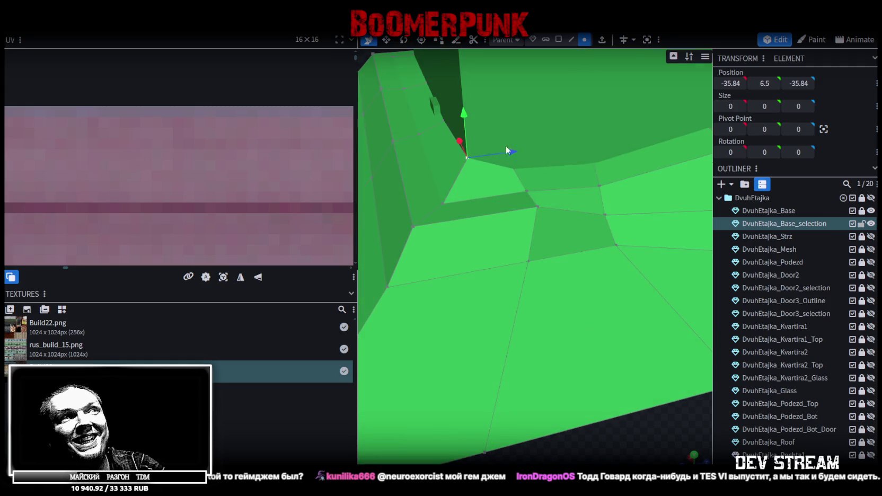
left_click(515, 171)
right_click(515, 171)
mouse_move(551, 223)
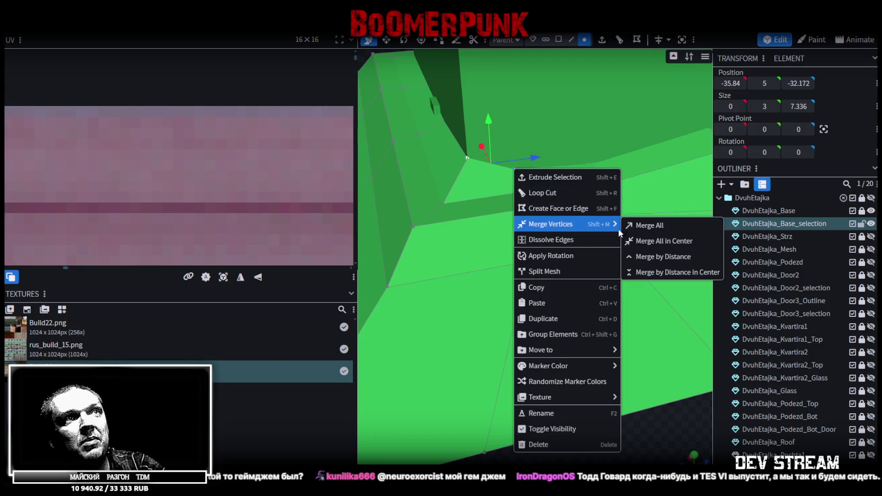
left_click(639, 223)
left_click_drag(637, 229, 580, 328)
- Slide two vertices beside the wall along Z, lowering one to -46.09, -0.2, -42.09
left_click(555, 402)
mouse_move(556, 402)
left_mouse_down()
mouse_move(592, 426)
mouse_move(446, 246)
left_mouse_up()
left_click(464, 221)
left_click(439, 245, "shift")
mouse_move(495, 229)
left_mouse_down()
mouse_move(509, 232)
mouse_move(502, 239)
left_mouse_up()
mouse_move(577, 376)
left_mouse_down()
mouse_move(570, 411)
mouse_move(595, 351)
mouse_move(554, 166)
mouse_move(525, 153)
mouse_move(627, 342)
mouse_move(530, 367)
mouse_move(577, 368)
mouse_move(583, 357)
left_mouse_up()
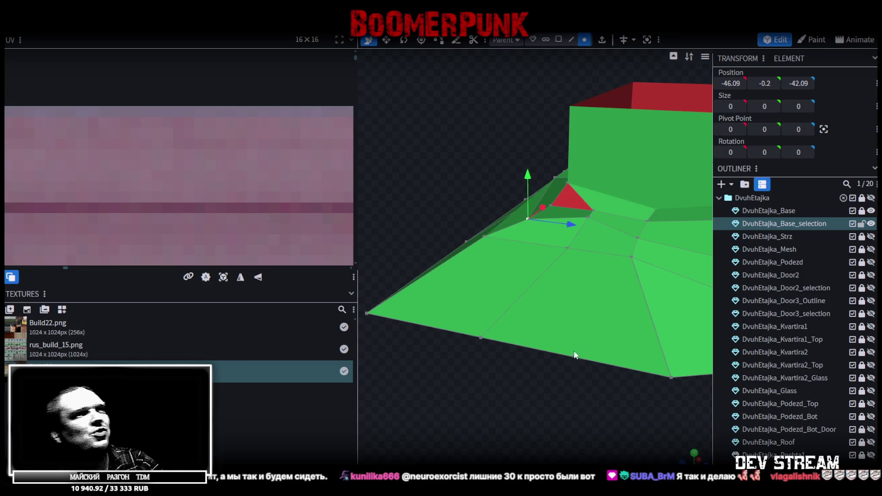
- Pull a vertex on the plinth face sideways
mouse_move(571, 357)
left_mouse_down()
mouse_move(567, 424)
mouse_move(626, 215)
mouse_move(540, 216)
left_mouse_up()
left_click(592, 221)
left_click(545, 196)
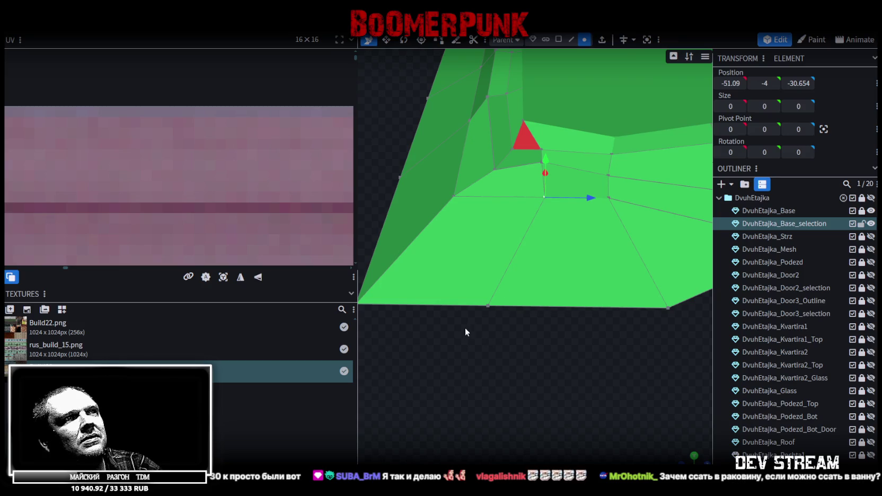
left_click_drag(491, 310, 474, 404)
left_click_drag(539, 223, 522, 229)
- Merge the selected vertices near the corner at their centre
mouse_move(489, 352)
left_mouse_down()
mouse_move(590, 354)
mouse_move(513, 315)
mouse_move(481, 365)
mouse_move(536, 340)
left_mouse_up()
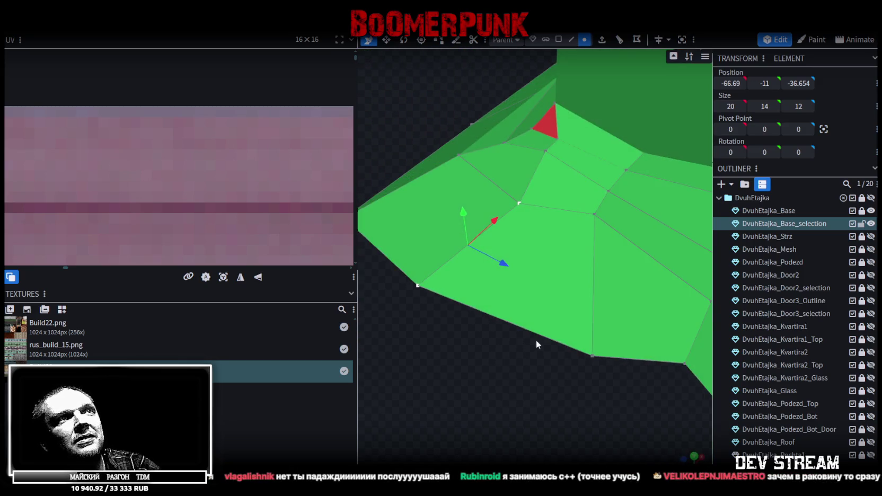
mouse_move(535, 371)
left_mouse_down()
mouse_move(556, 447)
mouse_move(595, 445)
mouse_move(587, 438)
mouse_move(606, 359)
left_mouse_up()
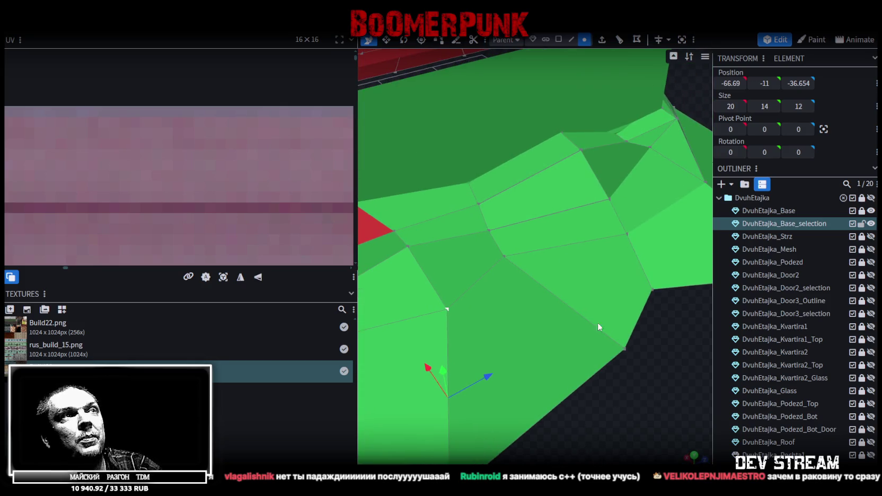
left_click(481, 203)
right_click(489, 229)
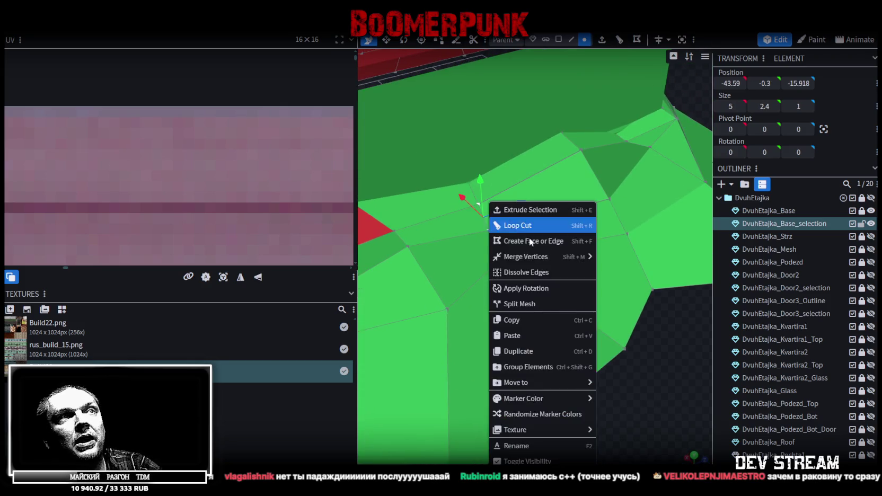
mouse_move(575, 257)
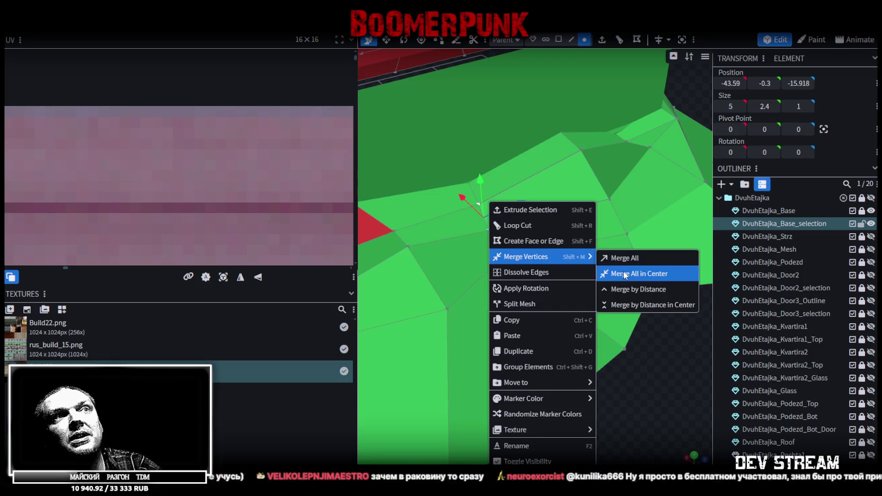
left_click(623, 274)
mouse_move(562, 366)
left_mouse_down()
mouse_move(494, 372)
mouse_move(617, 381)
left_mouse_up()
- Shift three corner vertices and then a single vertex sideways
left_click(606, 233)
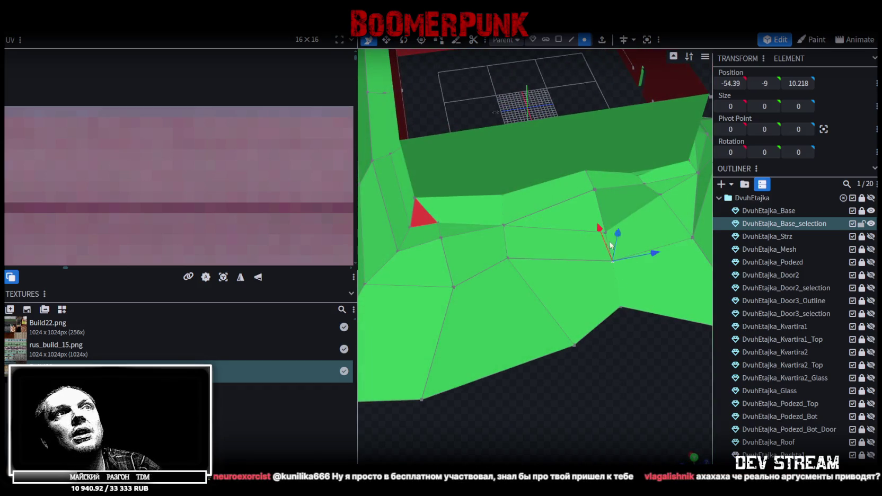
left_click(613, 261, "shift")
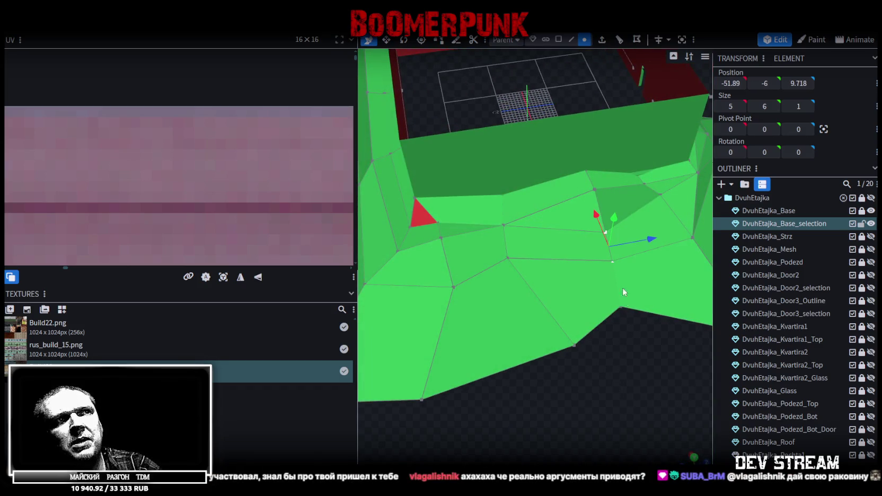
left_click(623, 306, "shift")
left_click_drag(599, 231, 607, 244)
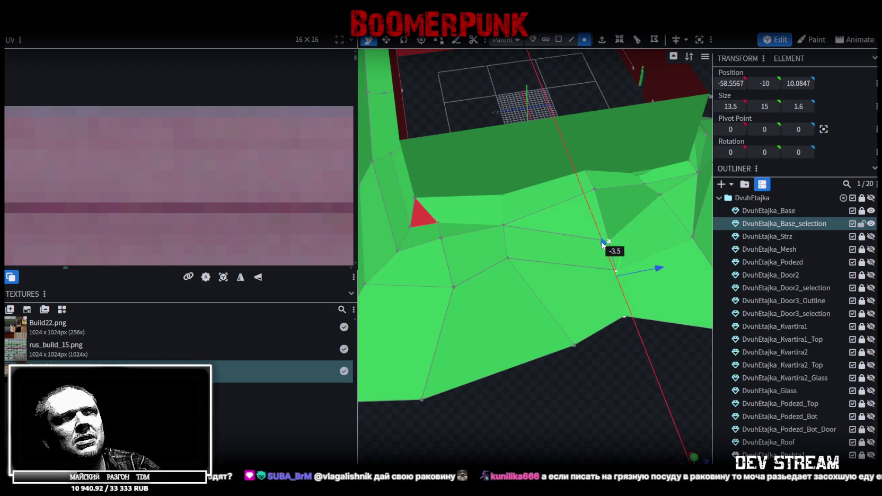
left_click(508, 259)
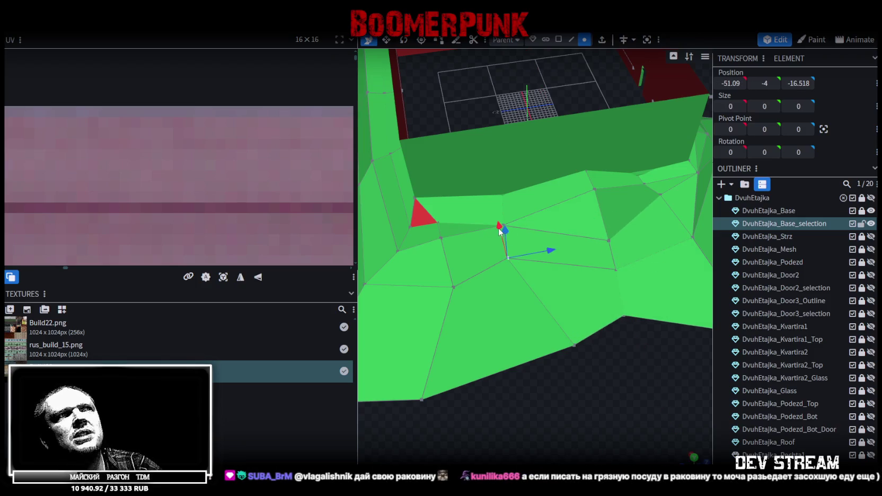
mouse_move(527, 315)
left_mouse_down()
mouse_move(664, 403)
mouse_move(636, 393)
left_mouse_up()
mouse_move(531, 269)
left_mouse_down()
mouse_move(506, 271)
mouse_move(643, 311)
mouse_move(508, 380)
mouse_move(424, 397)
mouse_move(443, 402)
left_mouse_up()
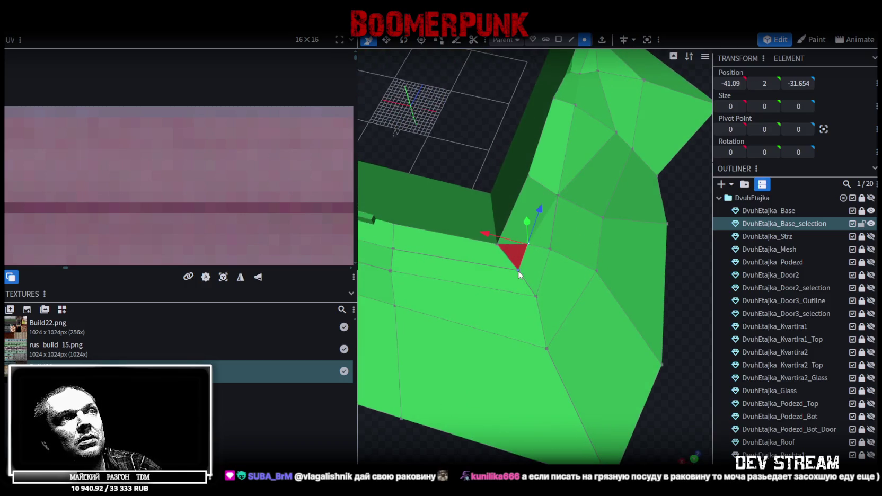
- Move the opposite corner's vertices outward and push others along the depth
left_click_drag(541, 286, 554, 249)
left_click(549, 283, "shift")
left_click_drag(533, 206, 515, 214)
mouse_move(458, 194)
left_mouse_down()
mouse_move(464, 181)
mouse_move(451, 174)
left_mouse_up()
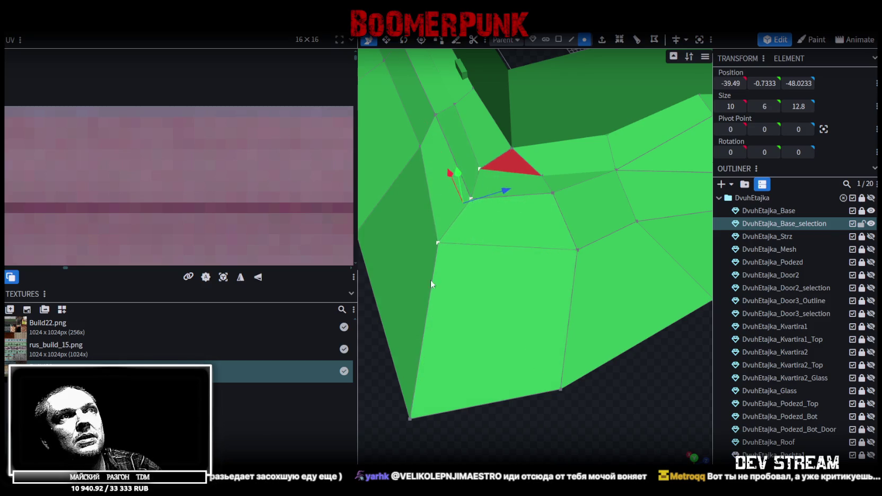
left_click_drag(431, 280, 588, 237)
left_click(547, 213)
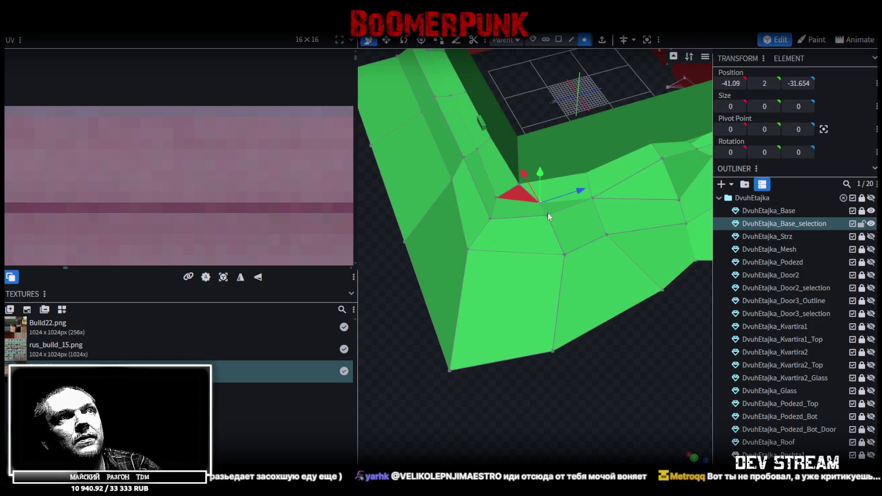
left_click(565, 254, "shift")
left_click_drag(590, 216, 572, 224)
- Rotate the selection, snap the corner vertex onto its neighbour, and save the model
mouse_move(590, 315)
left_mouse_down()
mouse_move(579, 375)
mouse_move(592, 372)
left_mouse_up()
key("r")
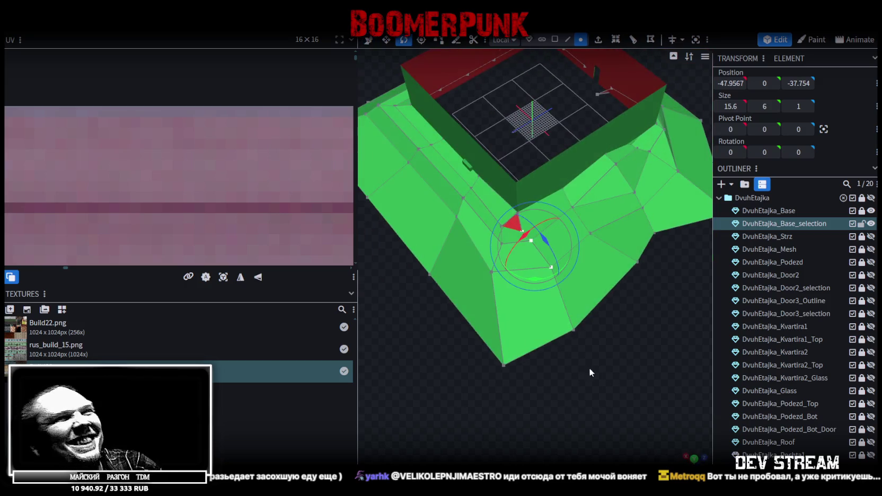
mouse_move(536, 284)
left_mouse_down()
mouse_move(526, 292)
mouse_move(538, 269)
left_mouse_up()
key("v")
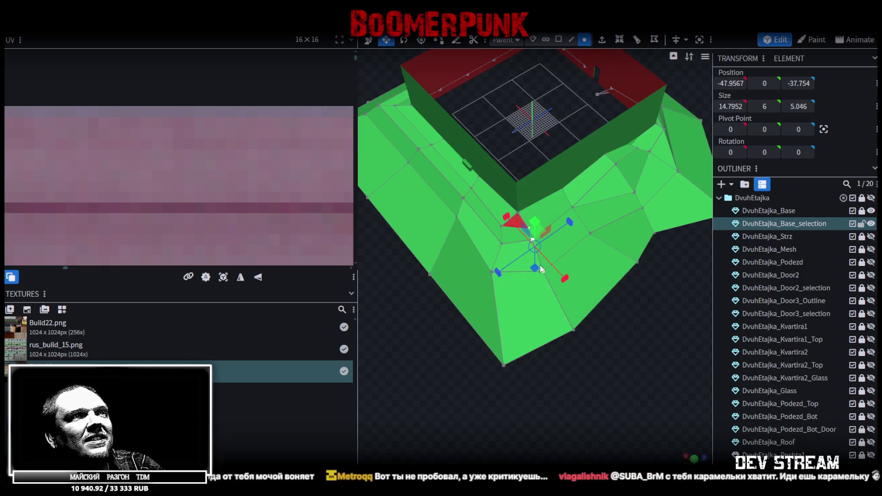
key("x")
left_click(538, 245)
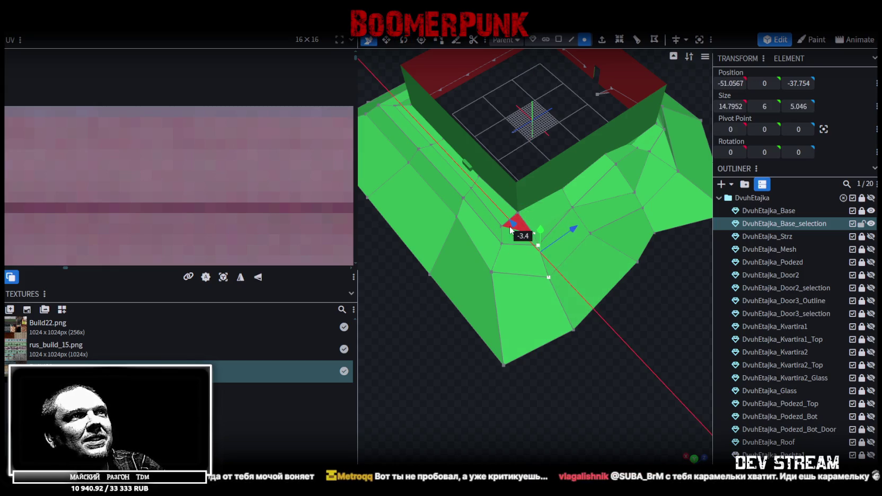
left_click(578, 225)
left_click_drag(591, 403, 631, 393)
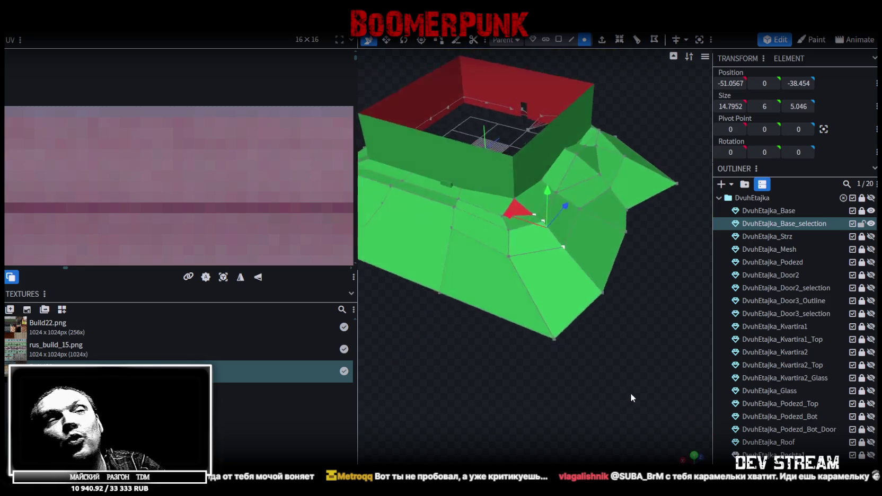
scroll(496, 229, "up", 5)
key("ctrl+s")
- Select the leftover red triangle face at the inner corner
left_click(494, 227)
mouse_move(582, 439)
left_mouse_down()
mouse_move(536, 412)
mouse_move(525, 393)
left_mouse_up()
left_click(559, 40)
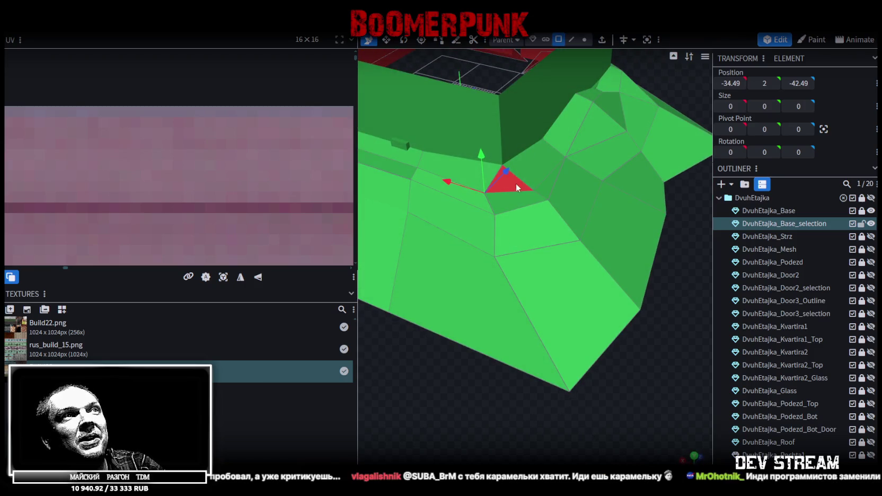
left_click(517, 187)
- Move the plinth's bottom-corner vertex inward and upward
left_click_drag(615, 318, 549, 363)
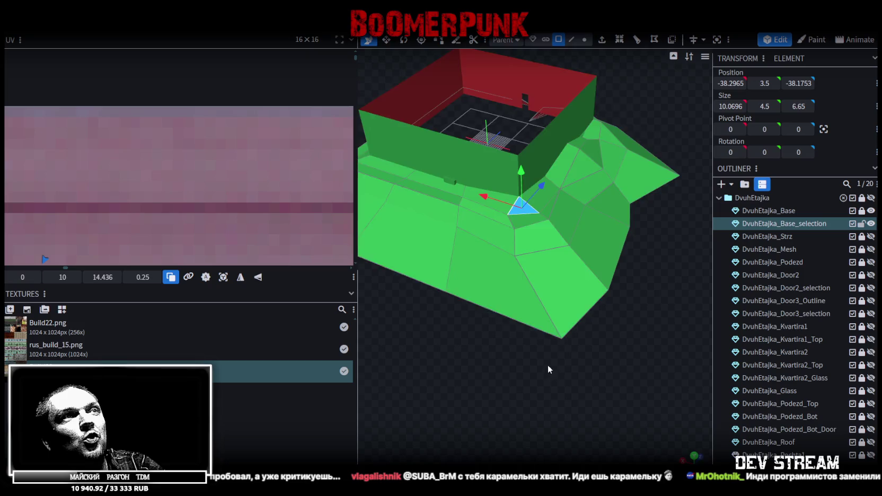
scroll(555, 375, "up", 2)
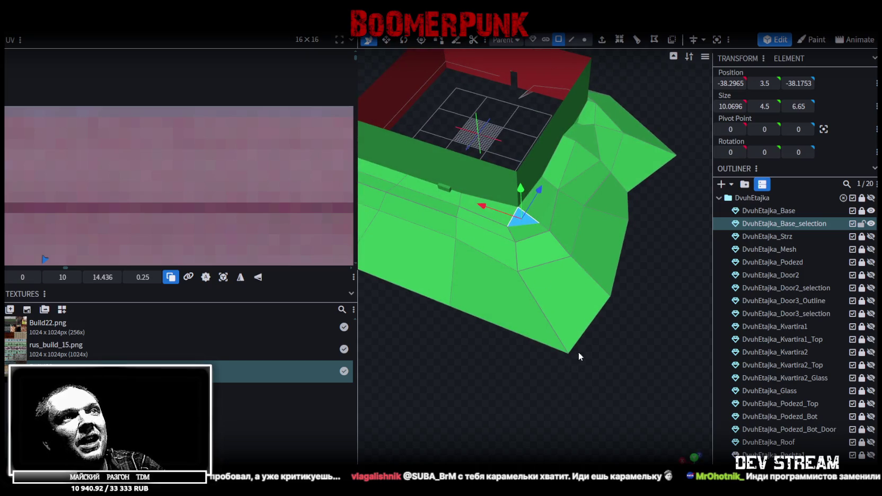
left_click(585, 39)
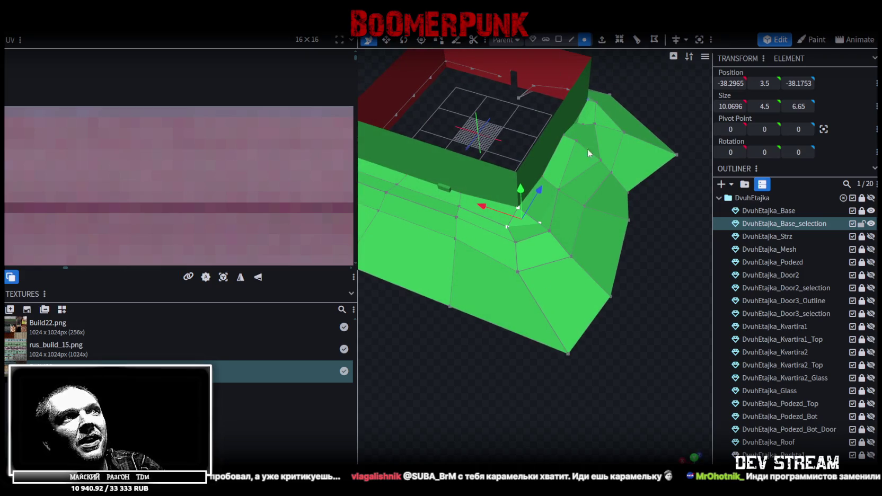
left_click(567, 354)
mouse_move(530, 342)
left_mouse_down()
mouse_move(498, 328)
mouse_move(484, 332)
left_mouse_up()
- Move the plinth's right and inner edges inward along Z
mouse_move(594, 353)
left_mouse_down()
mouse_move(518, 321)
mouse_move(502, 375)
mouse_move(613, 376)
mouse_move(586, 352)
mouse_move(626, 382)
mouse_move(594, 386)
mouse_move(644, 371)
mouse_move(671, 276)
mouse_move(653, 309)
mouse_move(665, 317)
left_mouse_up()
mouse_move(640, 383)
left_mouse_down()
mouse_move(577, 253)
mouse_move(582, 231)
left_mouse_up()
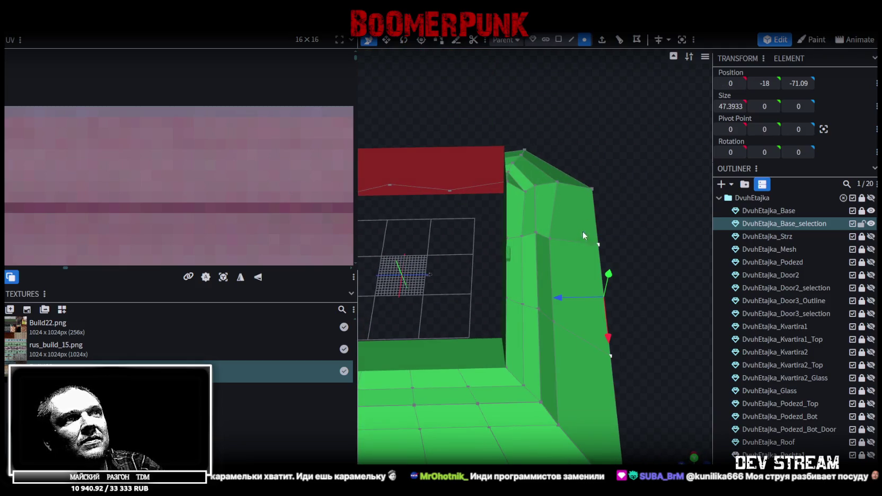
left_click_drag(562, 300, 524, 300)
mouse_move(601, 363)
left_mouse_down()
mouse_move(546, 271)
mouse_move(532, 288)
left_mouse_up()
left_click_drag(507, 328, 508, 330)
- Lower another group of plinth vertices and shift some along Z
mouse_move(634, 320)
left_mouse_down()
mouse_move(582, 299)
mouse_move(512, 371)
mouse_move(467, 250)
mouse_move(490, 261)
mouse_move(505, 284)
left_mouse_up()
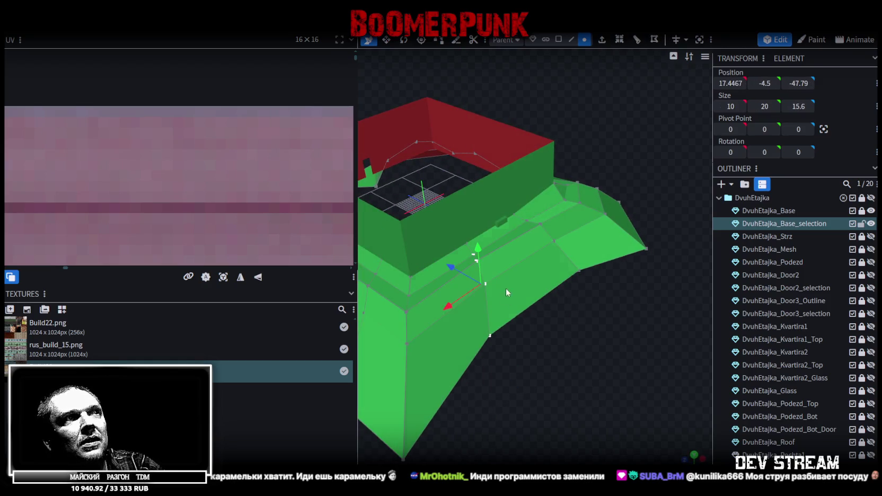
left_click_drag(523, 361, 450, 229)
left_click_drag(477, 260, 479, 255)
mouse_move(509, 297)
left_mouse_down()
mouse_move(548, 338)
mouse_move(602, 336)
mouse_move(637, 274)
mouse_move(650, 328)
mouse_move(648, 283)
mouse_move(494, 298)
mouse_move(438, 317)
mouse_move(558, 365)
mouse_move(596, 364)
mouse_move(587, 366)
mouse_move(588, 345)
left_mouse_up()
mouse_move(587, 406)
left_mouse_down()
mouse_move(511, 240)
mouse_move(494, 302)
mouse_move(505, 299)
mouse_move(560, 340)
mouse_move(526, 334)
mouse_move(632, 413)
mouse_move(569, 400)
left_mouse_up()
- Lower the plinth slope vertices by 2.7
left_click_drag(640, 387, 530, 198)
left_click_drag(571, 224, 515, 104)
mouse_move(450, 185)
left_mouse_down()
mouse_move(403, 248)
mouse_move(383, 248)
mouse_move(377, 233)
mouse_move(384, 245)
mouse_move(387, 233)
left_mouse_up()
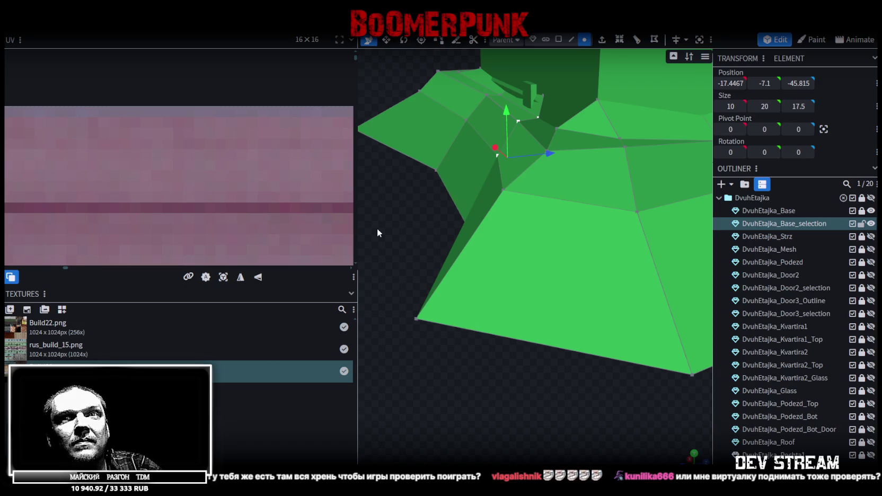
mouse_move(378, 224)
left_mouse_down()
mouse_move(448, 212)
mouse_move(491, 287)
mouse_move(485, 356)
mouse_move(544, 347)
mouse_move(574, 324)
mouse_move(586, 331)
mouse_move(573, 342)
mouse_move(585, 356)
mouse_move(522, 374)
mouse_move(531, 294)
left_mouse_up()
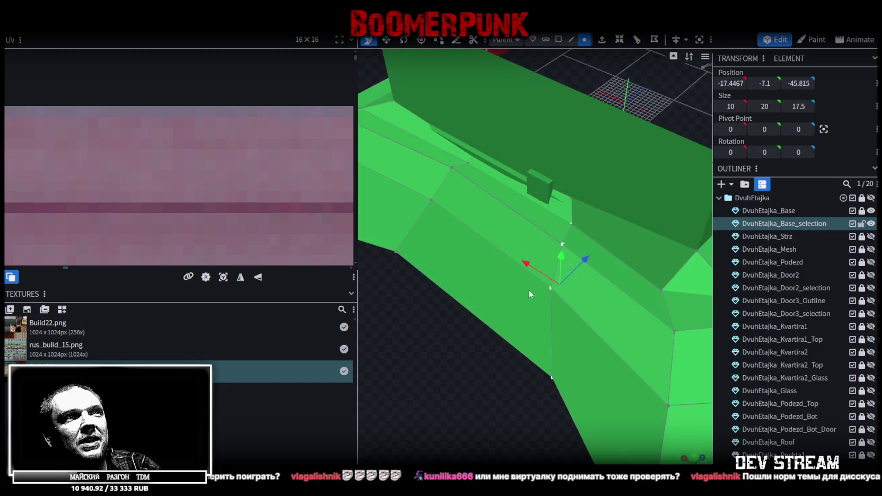
- Move geometry near the lower corner along X, placing a vertex at -11.0967, -24, -53.99
left_click(570, 224)
mouse_move(522, 383)
left_mouse_down()
mouse_move(463, 359)
mouse_move(528, 243)
mouse_move(516, 242)
mouse_move(560, 271)
mouse_move(497, 350)
mouse_move(562, 278)
mouse_move(557, 283)
left_mouse_up()
mouse_move(585, 350)
left_mouse_down()
mouse_move(598, 374)
mouse_move(547, 255)
left_mouse_up()
mouse_move(561, 307)
left_mouse_down()
mouse_move(551, 309)
mouse_move(568, 319)
left_mouse_up()
mouse_move(609, 352)
left_mouse_down()
mouse_move(586, 322)
mouse_move(530, 351)
left_mouse_up()
scroll(550, 336, "down", 5)
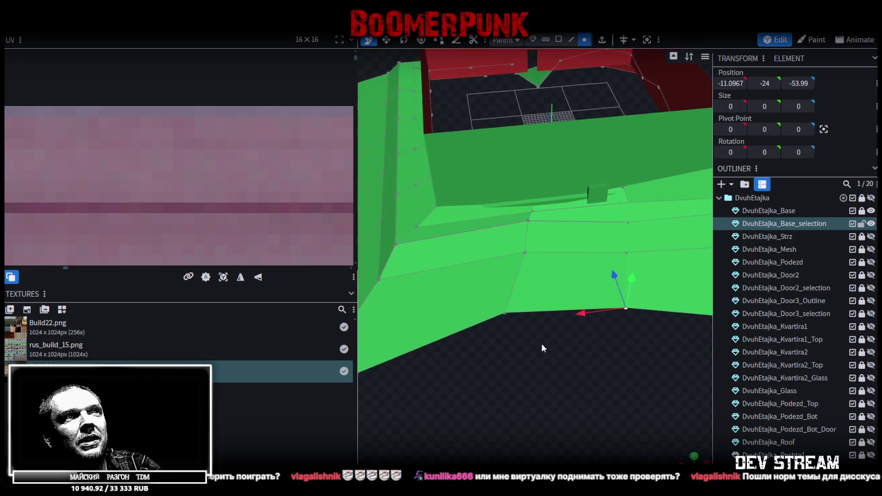
scroll(548, 345, "down", 5)
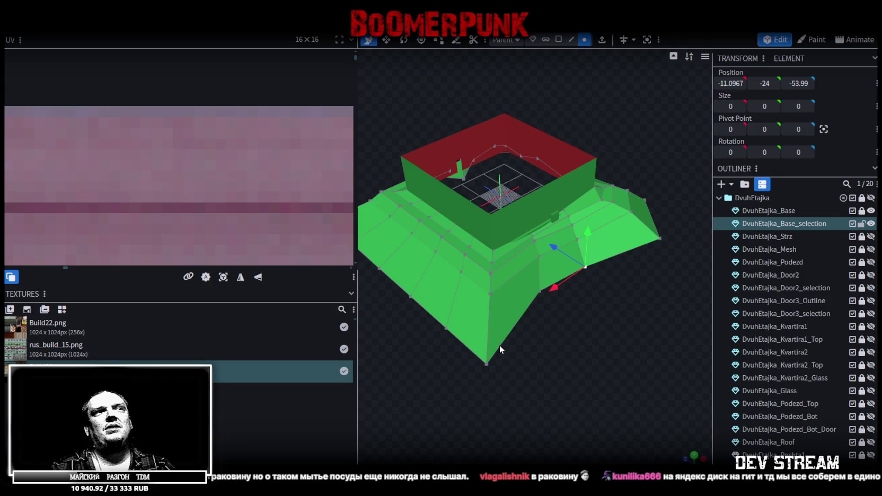
scroll(533, 370, "up", 3)
- Lower the far corner vertices and pull them in on X and Z to 38.59, 2, -38.79
scroll(527, 344, "up", 5)
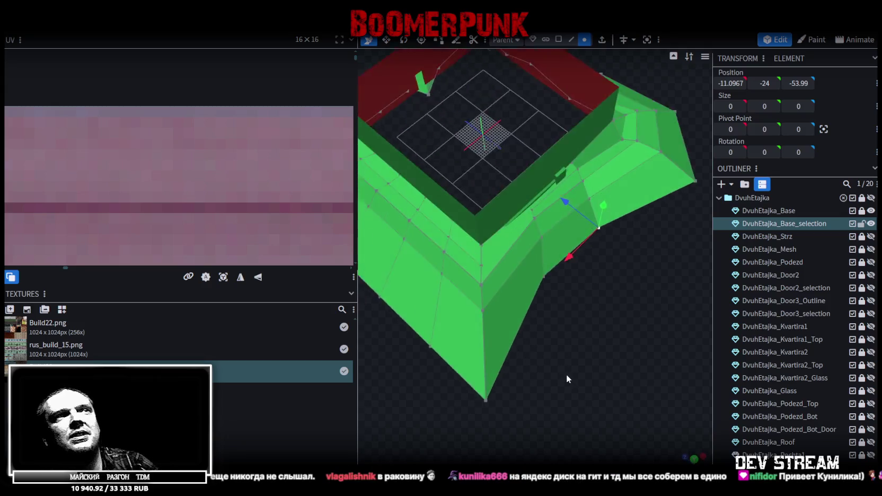
left_click_drag(508, 446, 470, 364)
mouse_move(458, 257)
left_mouse_down()
mouse_move(527, 331)
mouse_move(515, 323)
mouse_move(544, 334)
left_mouse_up()
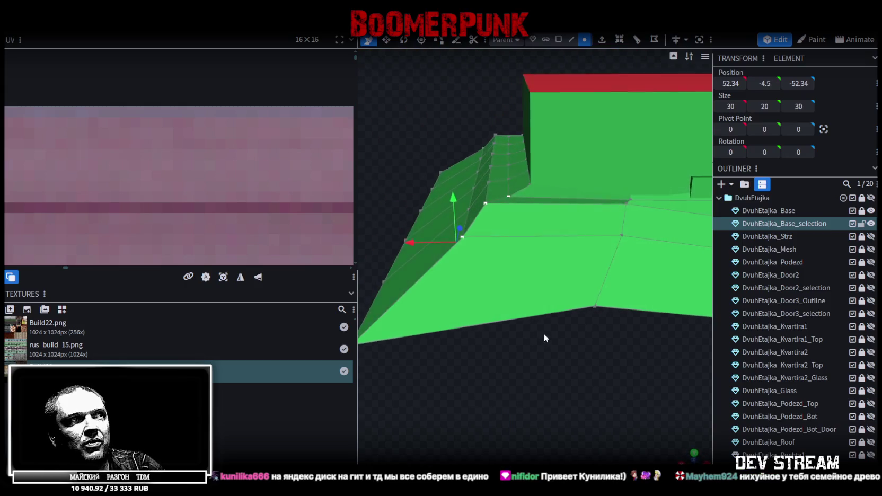
left_click(509, 198)
left_click_drag(447, 216, 444, 236)
left_click_drag(397, 276, 405, 277)
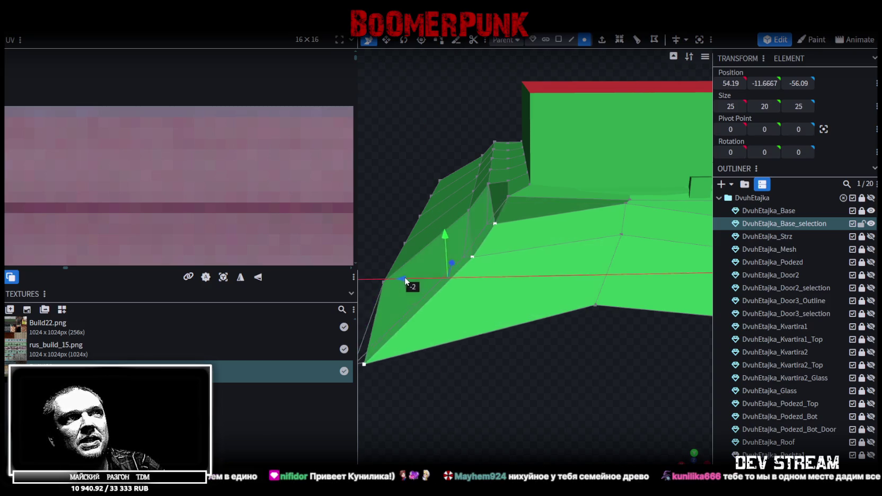
left_click_drag(515, 356, 636, 424)
left_click_drag(551, 325, 536, 321)
mouse_move(636, 287)
left_mouse_down()
mouse_move(604, 287)
mouse_move(651, 300)
left_mouse_up()
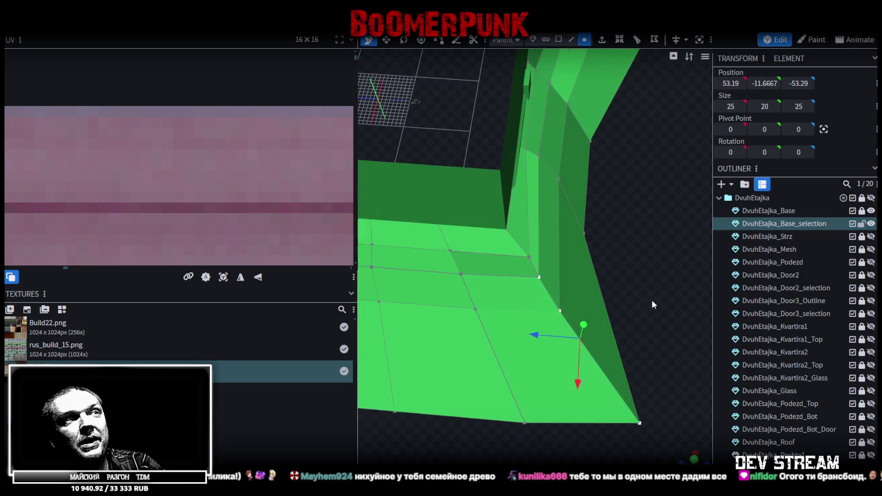
- Straighten the crease by moving the lower crease vertex along Z
left_click(529, 257, "shift")
mouse_move(639, 259)
left_mouse_down()
mouse_move(572, 267)
mouse_move(583, 438)
mouse_move(476, 273)
left_mouse_up()
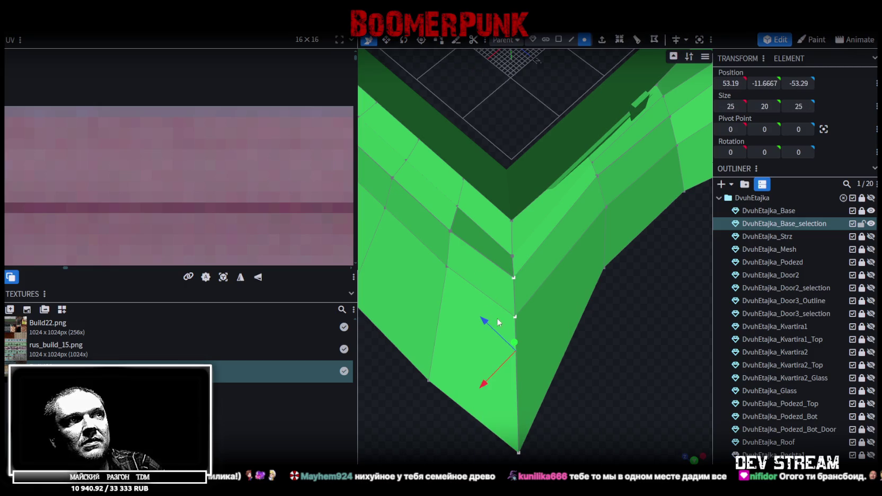
mouse_move(494, 325)
left_mouse_down()
mouse_move(507, 391)
mouse_move(505, 362)
left_mouse_up()
left_click(512, 253)
mouse_move(493, 279)
left_mouse_down()
mouse_move(482, 271)
mouse_move(485, 209)
mouse_move(567, 322)
mouse_move(496, 309)
mouse_move(525, 364)
left_mouse_up()
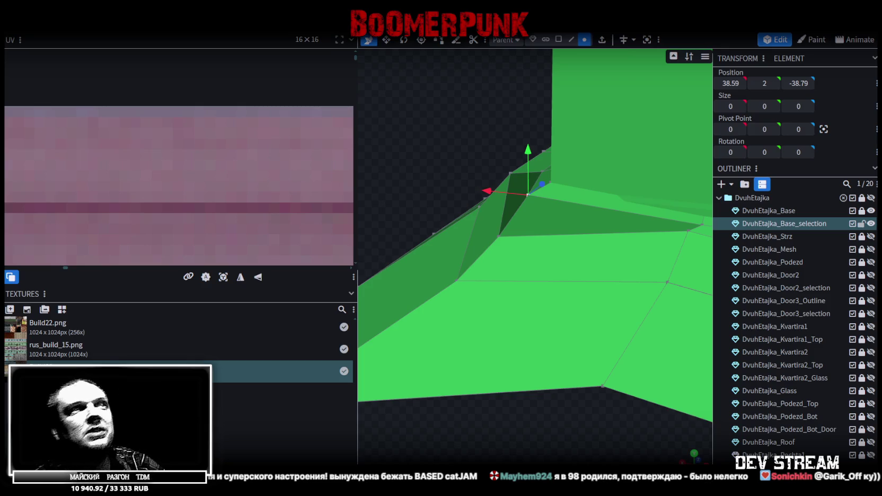
- Shift the flat strip's vertices along Z and save Build28.bbmodel
mouse_move(520, 379)
left_mouse_down()
mouse_move(476, 381)
mouse_move(621, 405)
mouse_move(606, 409)
left_mouse_up()
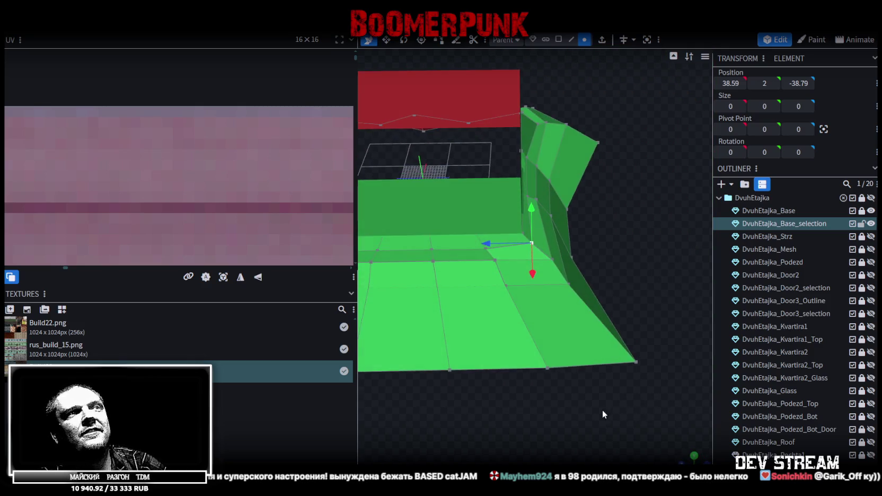
scroll(581, 424, "up", 5)
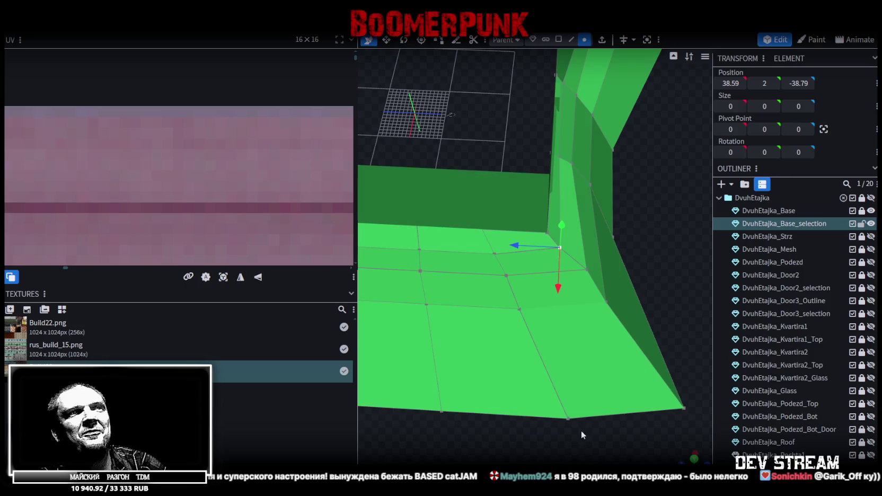
left_click_drag(582, 444, 467, 269)
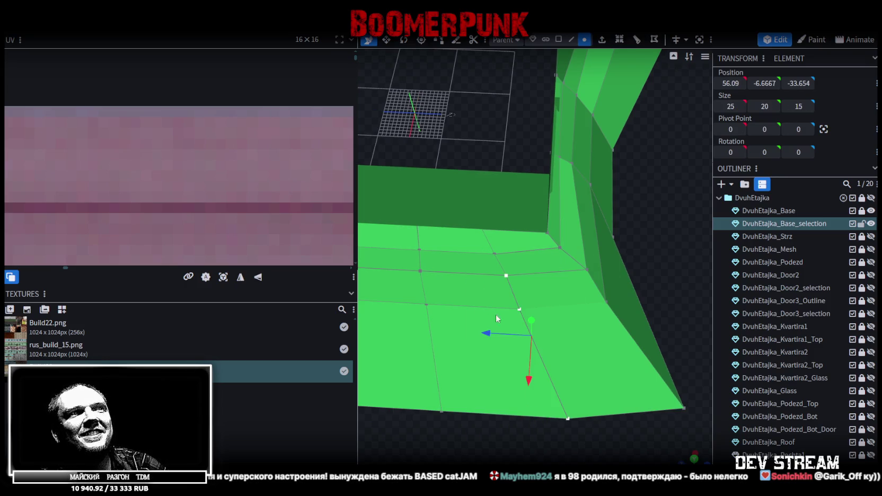
left_click_drag(485, 333, 466, 333)
left_click(480, 281)
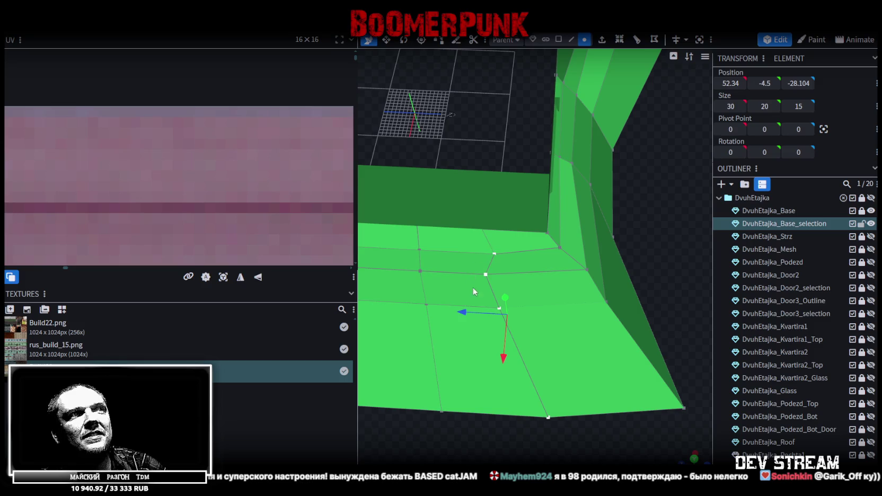
left_click(494, 254)
mouse_move(475, 292)
left_mouse_down()
mouse_move(548, 395)
mouse_move(542, 359)
mouse_move(550, 377)
left_mouse_up()
key("ctrl+s")
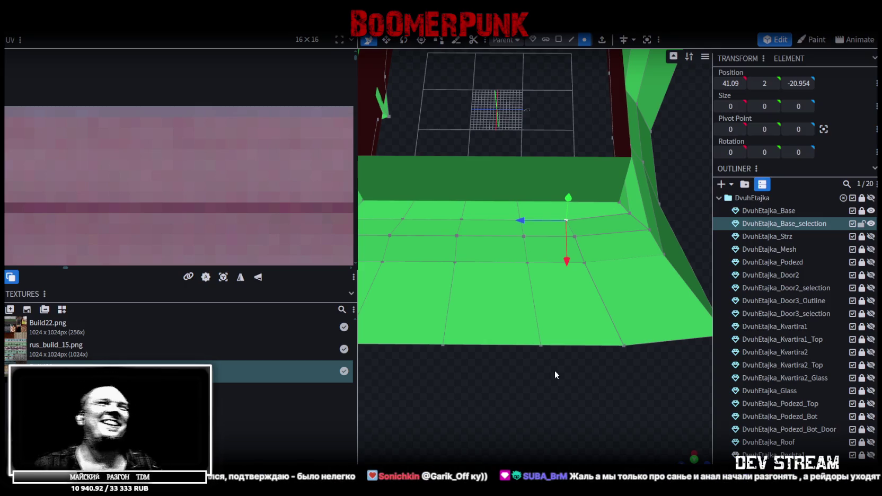
- Move vertices along X, lower them by 2.5, and drop a corner vertex to Y -12.3
mouse_move(558, 369)
left_mouse_down()
mouse_move(554, 421)
mouse_move(554, 381)
mouse_move(492, 207)
left_mouse_up()
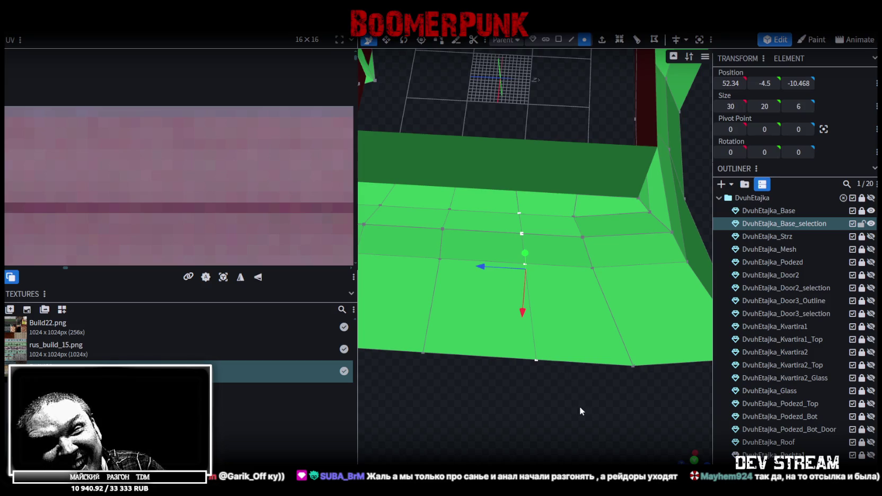
mouse_move(547, 416)
left_mouse_down()
mouse_move(536, 383)
mouse_move(550, 369)
mouse_move(611, 367)
left_mouse_up()
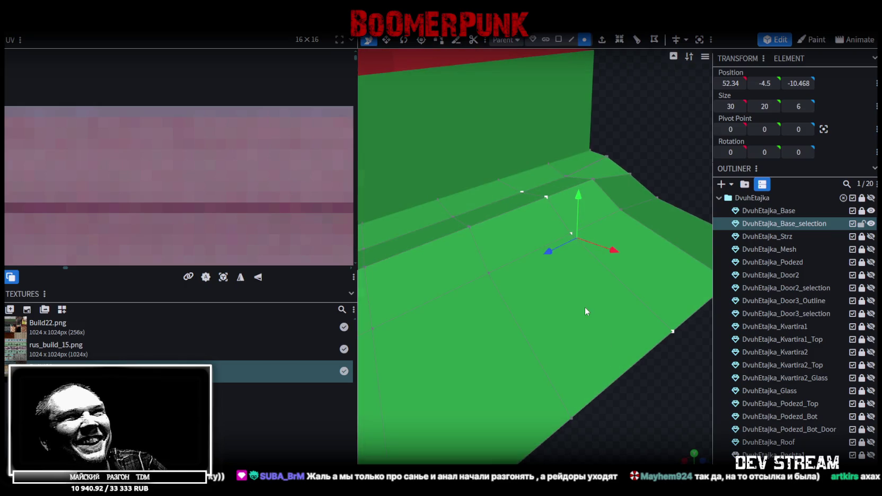
mouse_move(593, 177)
left_mouse_down()
mouse_move(590, 208)
mouse_move(629, 398)
mouse_move(512, 387)
mouse_move(539, 394)
mouse_move(483, 420)
mouse_move(491, 414)
left_mouse_up()
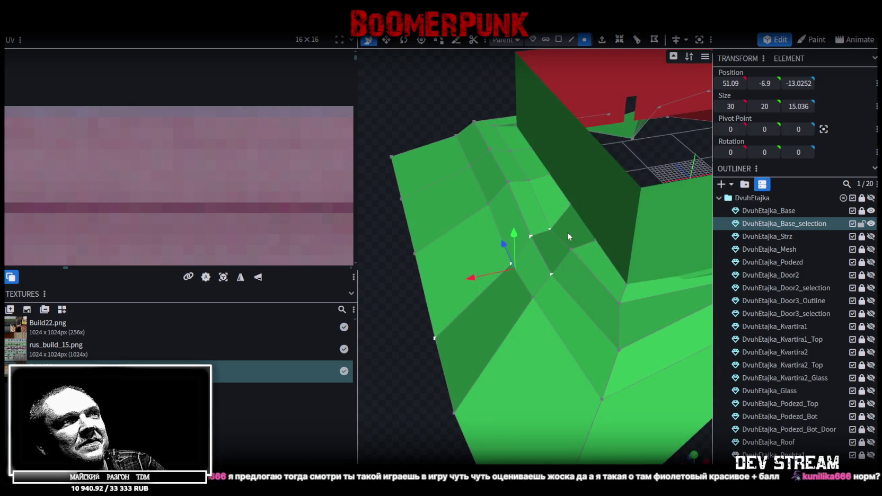
mouse_move(465, 278)
left_mouse_down()
mouse_move(479, 274)
mouse_move(432, 362)
mouse_move(556, 317)
left_mouse_up()
mouse_move(570, 248)
left_mouse_down()
mouse_move(572, 231)
mouse_move(612, 302)
mouse_move(560, 369)
mouse_move(514, 246)
left_mouse_up()
left_click(525, 215)
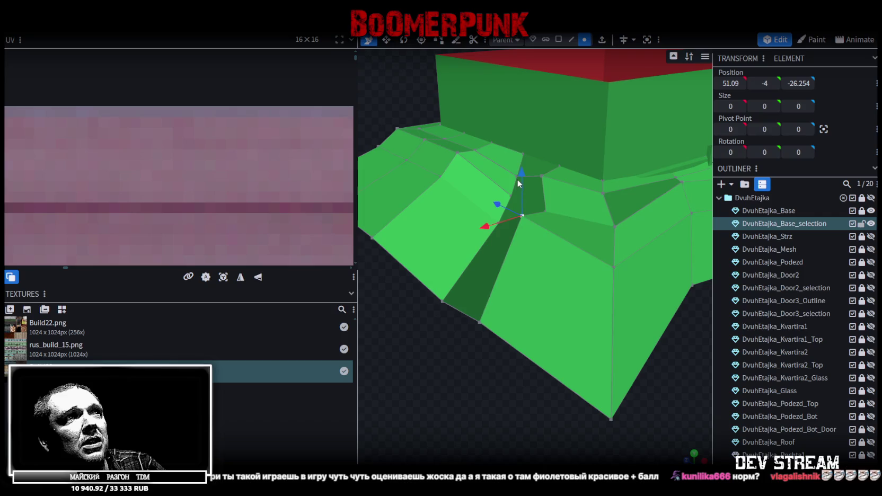
left_click_drag(518, 183, 522, 213)
- Merge the overlapping corner vertices with Merge All
mouse_move(509, 329)
left_mouse_down()
mouse_move(509, 355)
mouse_move(579, 316)
mouse_move(540, 311)
mouse_move(505, 342)
mouse_move(557, 317)
mouse_move(466, 304)
mouse_move(544, 318)
mouse_move(497, 339)
mouse_move(634, 374)
left_mouse_up()
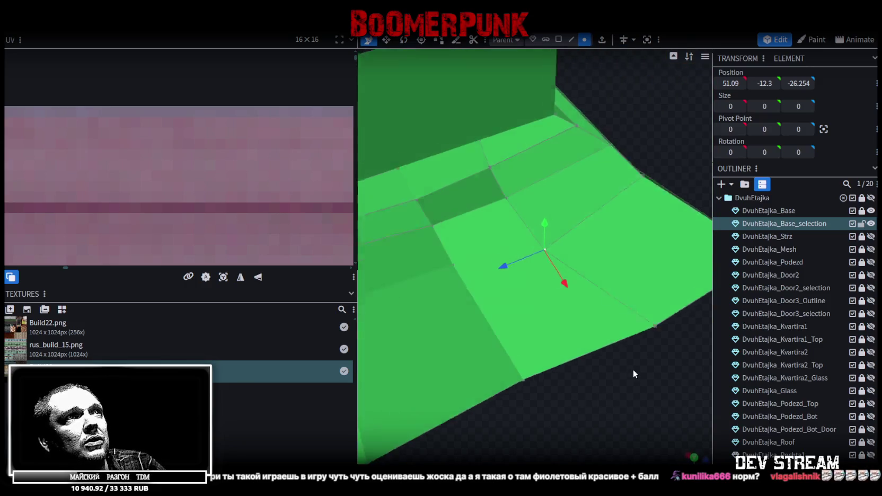
left_click(479, 153)
right_click(486, 171)
mouse_move(570, 225)
left_click(617, 227)
mouse_move(622, 239)
left_mouse_down()
mouse_move(593, 356)
mouse_move(496, 345)
mouse_move(485, 302)
mouse_move(470, 358)
mouse_move(605, 321)
mouse_move(606, 347)
mouse_move(584, 381)
mouse_move(605, 354)
mouse_move(615, 365)
left_mouse_up()
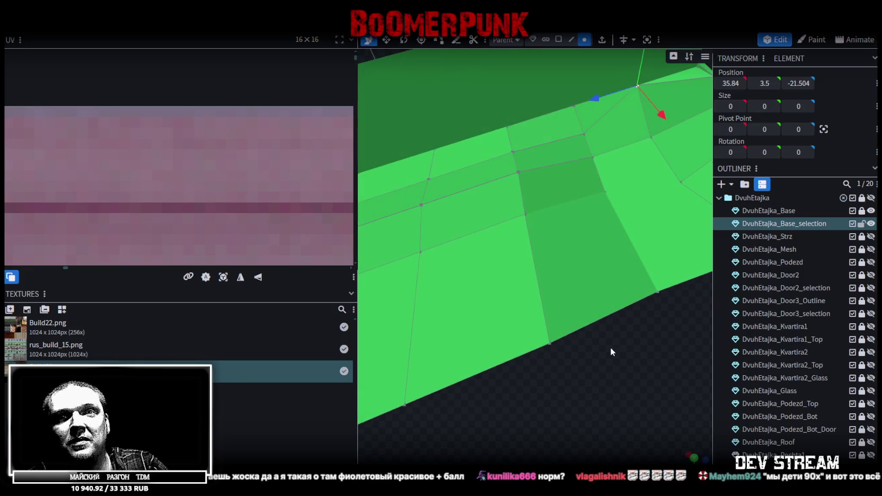
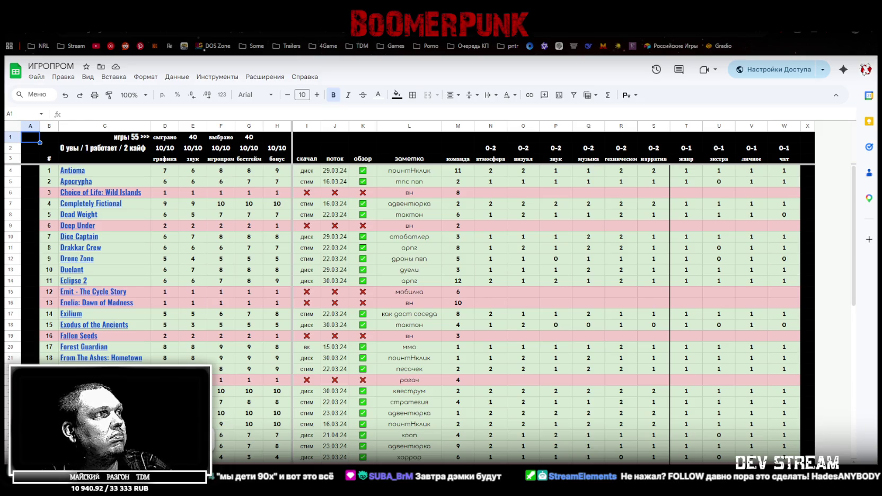
- Duplicate the filled ИГРОПРОМ rating sheet from its tab's context menu
right_click(67, 480)
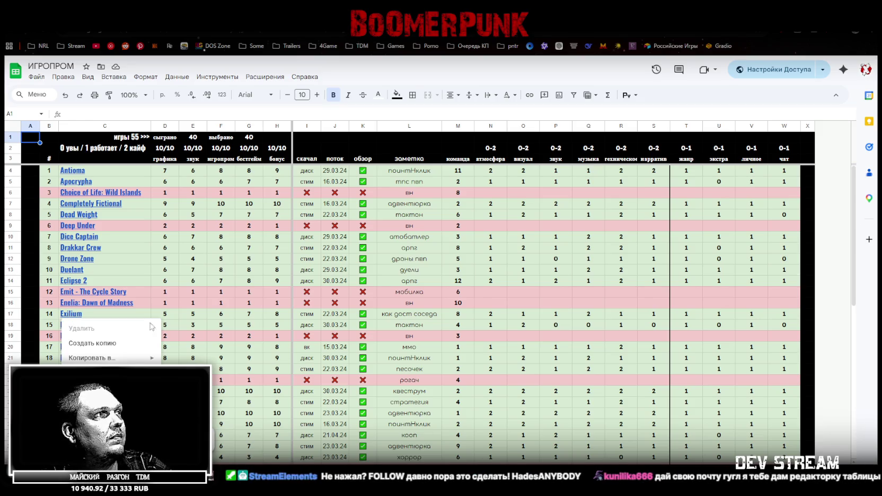
left_click(104, 344)
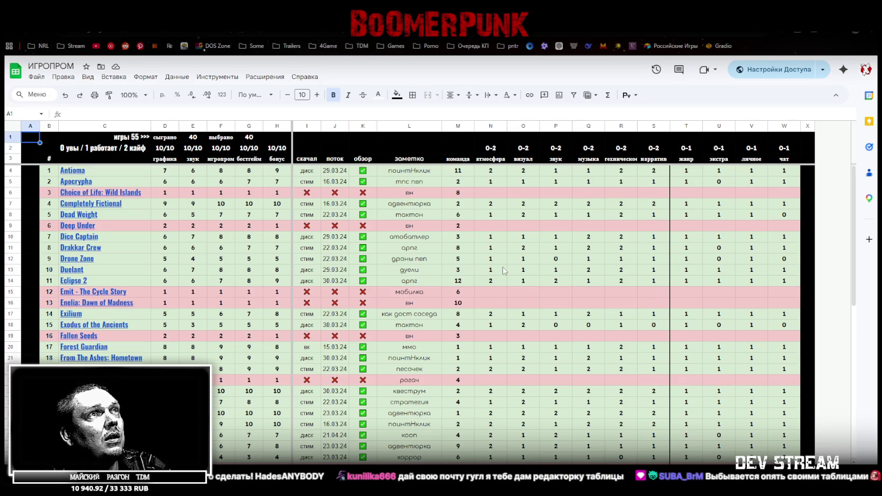
- Delete all game entries and scores in C4:W58
mouse_move(124, 174)
left_mouse_down()
mouse_move(732, 432)
mouse_move(779, 424)
mouse_move(781, 438)
left_mouse_up()
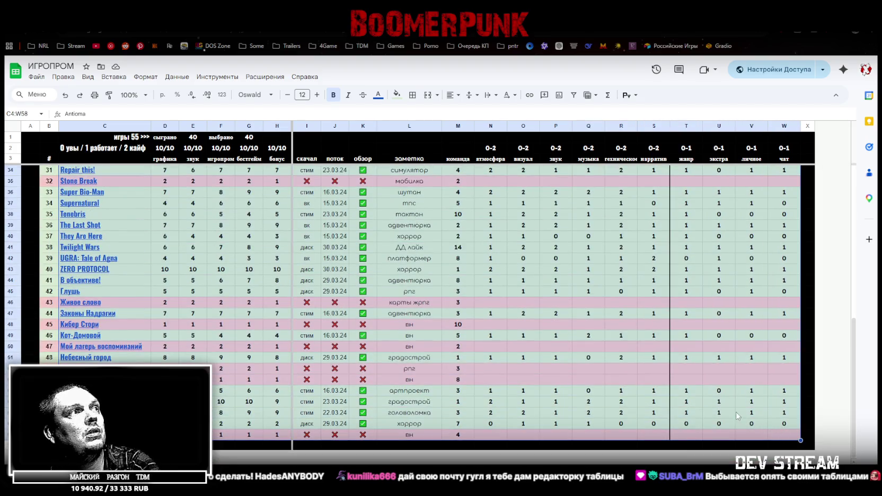
key("Delete")
scroll(204, 296, "up", 10)
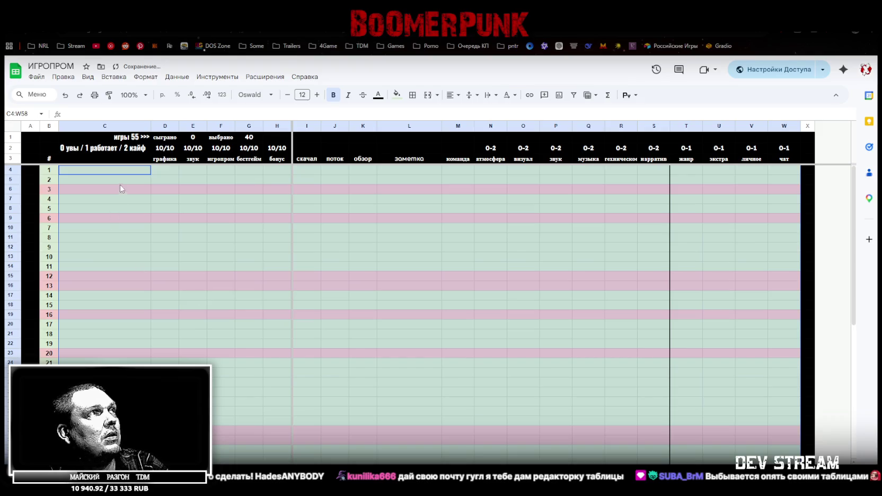
- Reset the green and pink fill colour on B4:W58 to plain white
mouse_move(60, 176)
left_mouse_down()
mouse_move(573, 324)
mouse_move(784, 433)
left_mouse_up()
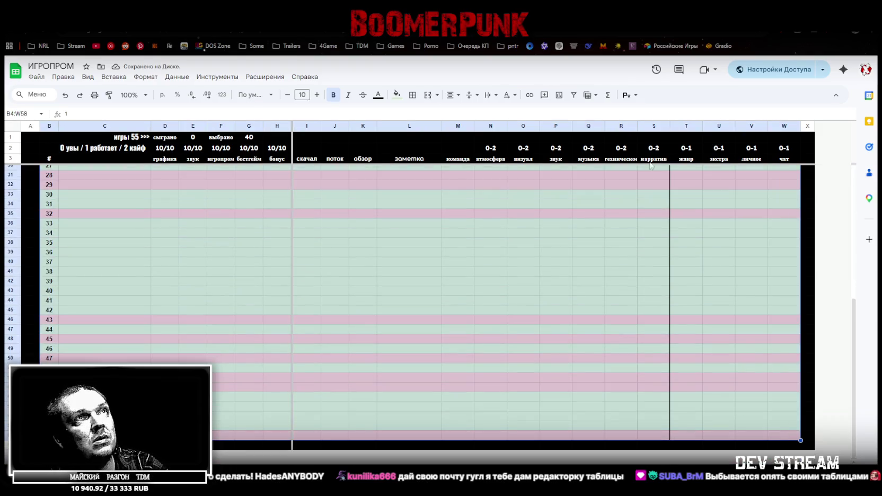
left_click(396, 95)
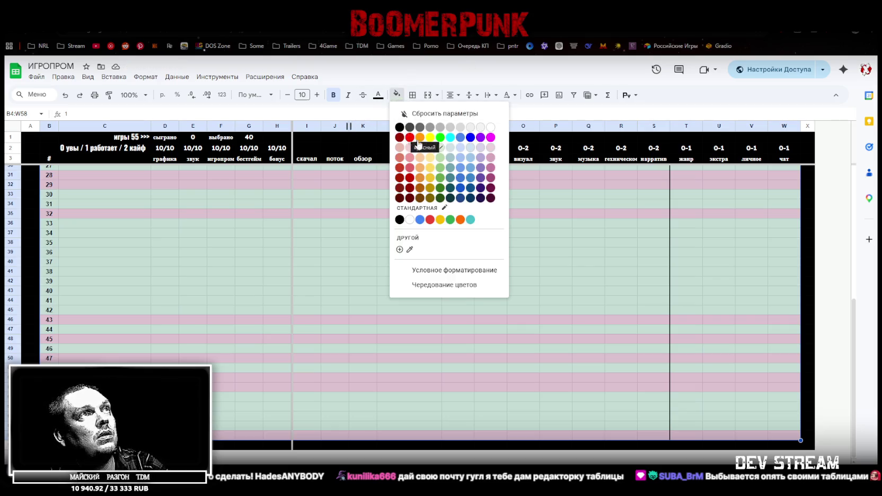
left_click(481, 130)
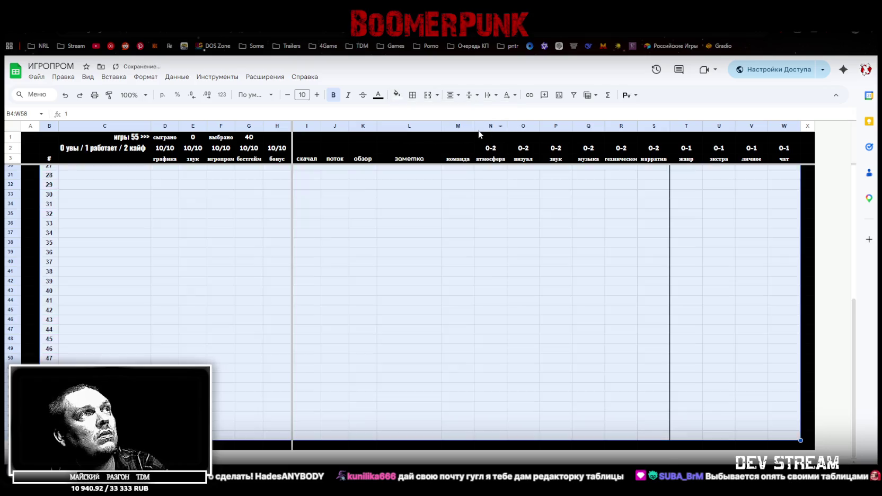
scroll(314, 246, "up", 5)
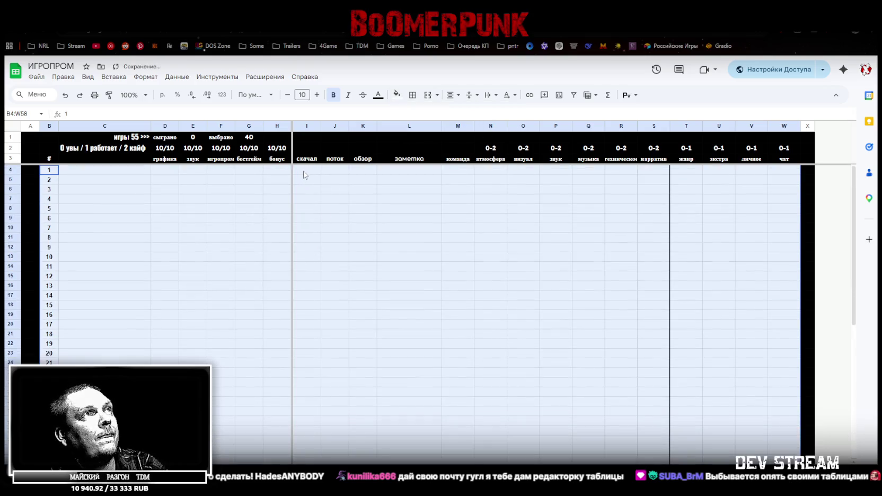
left_click(302, 175)
left_click(307, 159)
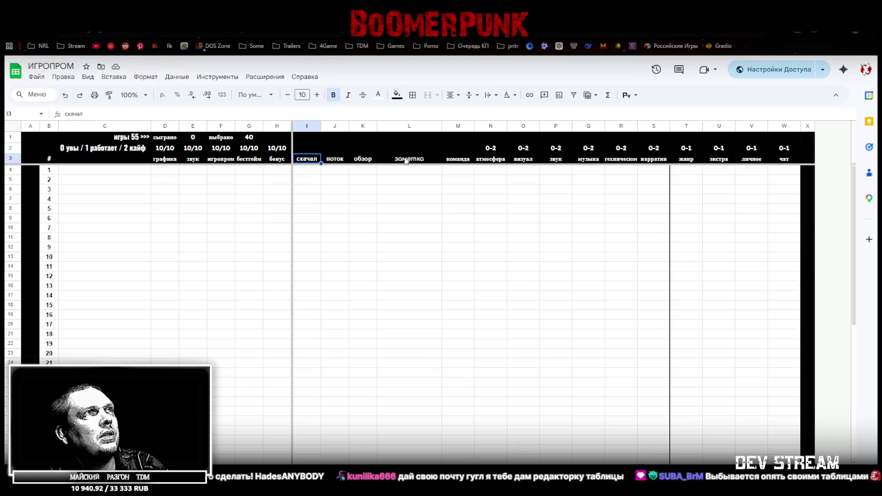
left_click(492, 160)
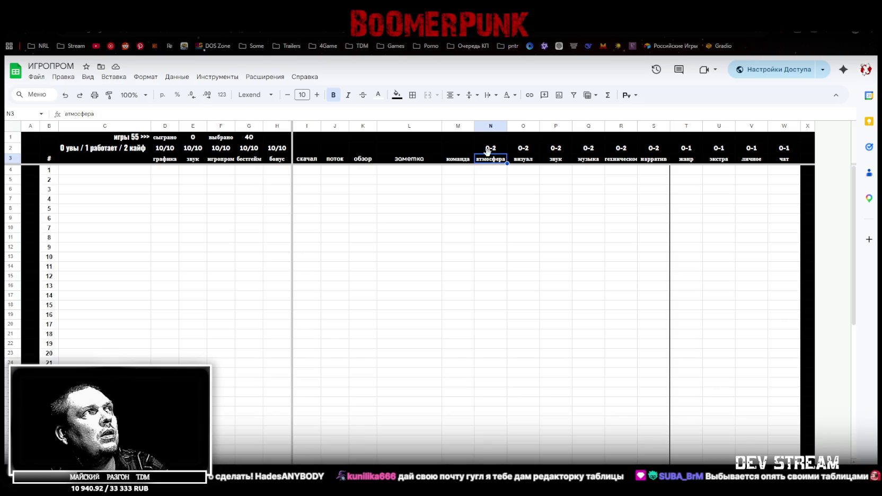
left_click(162, 173)
left_click(217, 210)
left_click(251, 253)
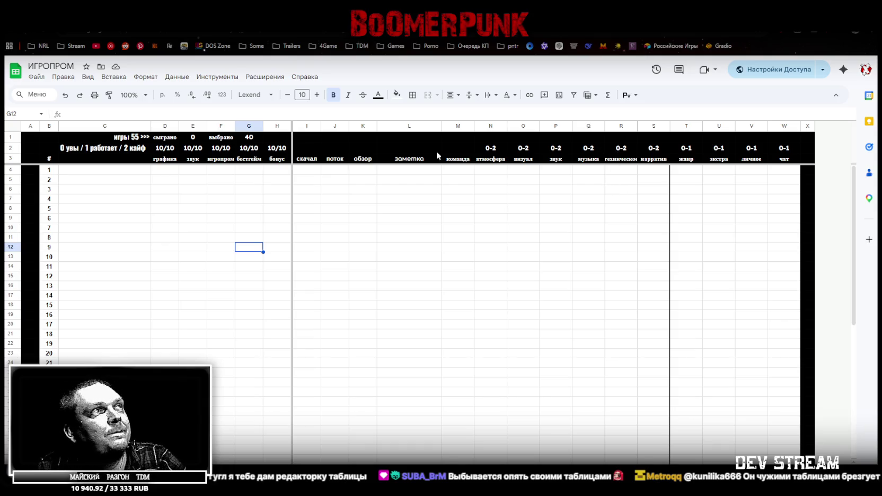
- Move the техническое column (R) so it sits before атмосфера
left_click(122, 140)
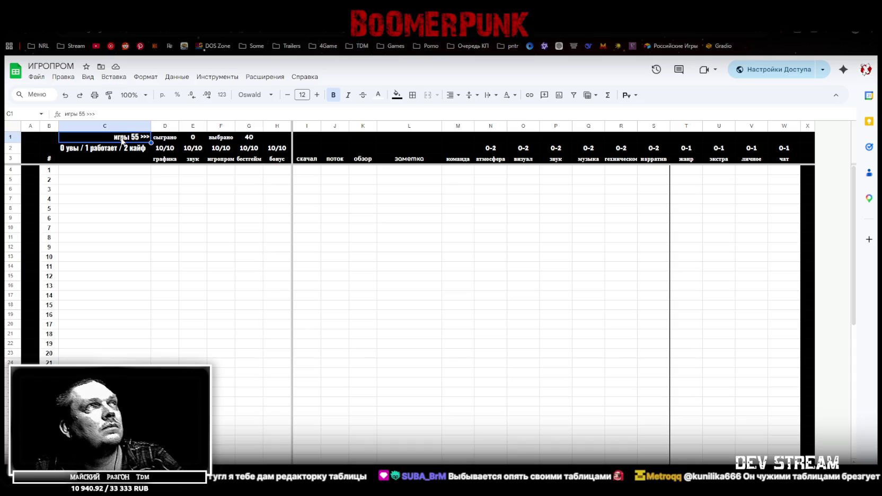
left_click(626, 155)
left_click(620, 128)
left_click_drag(619, 127, 486, 126)
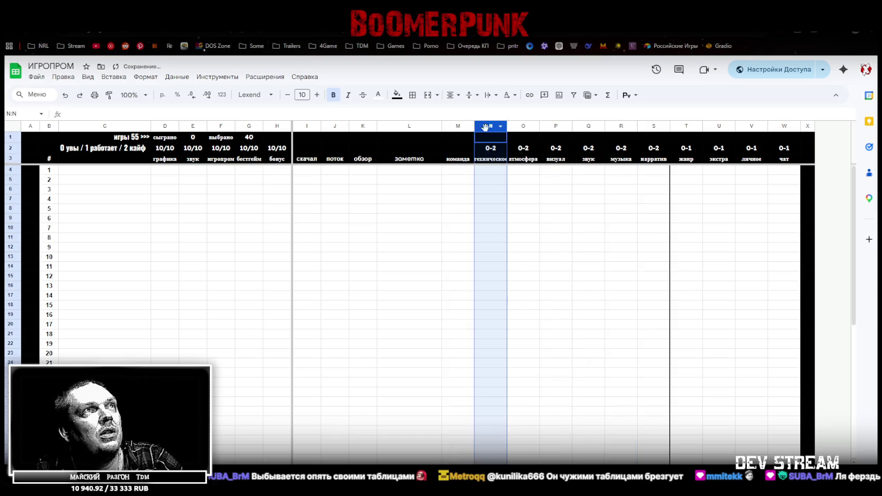
- Delete the скачал, поток and обзор columns I–K
left_click(398, 126)
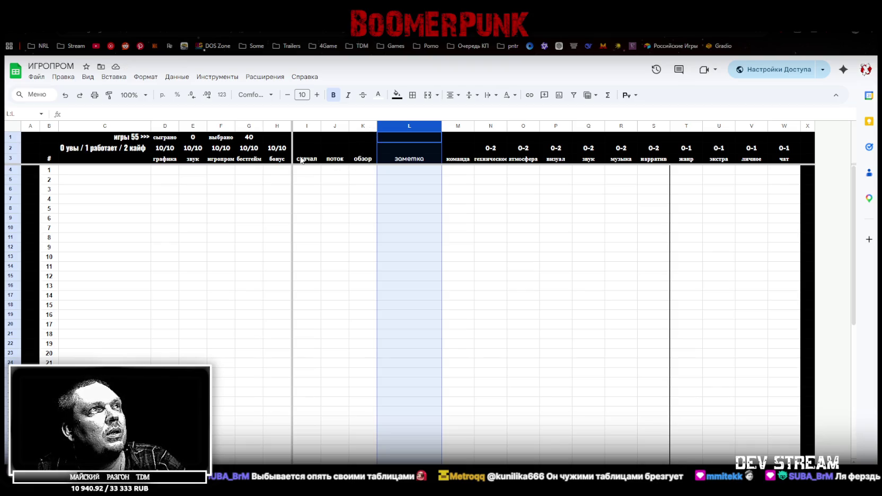
mouse_move(353, 125)
left_mouse_down()
mouse_move(360, 126)
mouse_move(305, 126)
left_mouse_up()
right_click(301, 126)
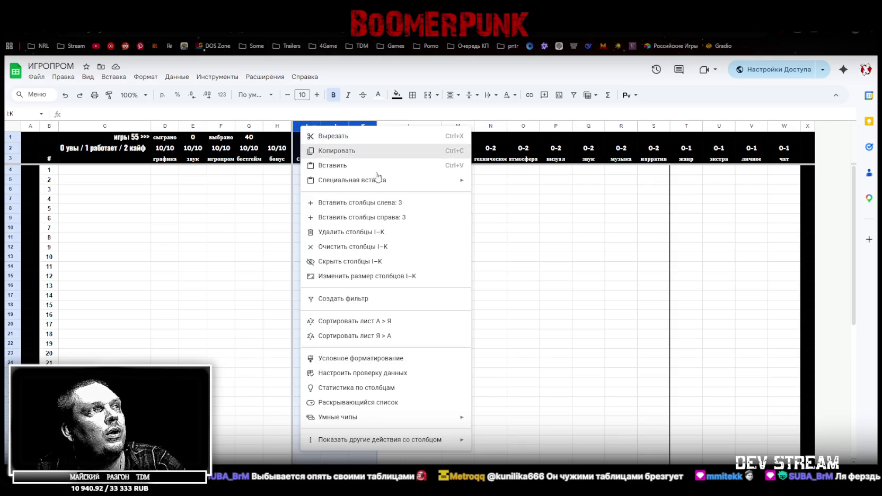
left_click(345, 233)
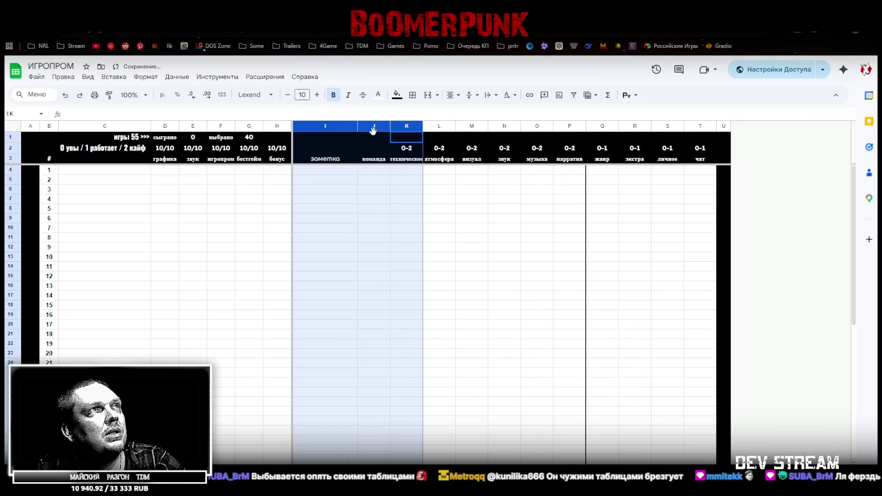
left_click(367, 189)
left_click(376, 171)
left_click(372, 151)
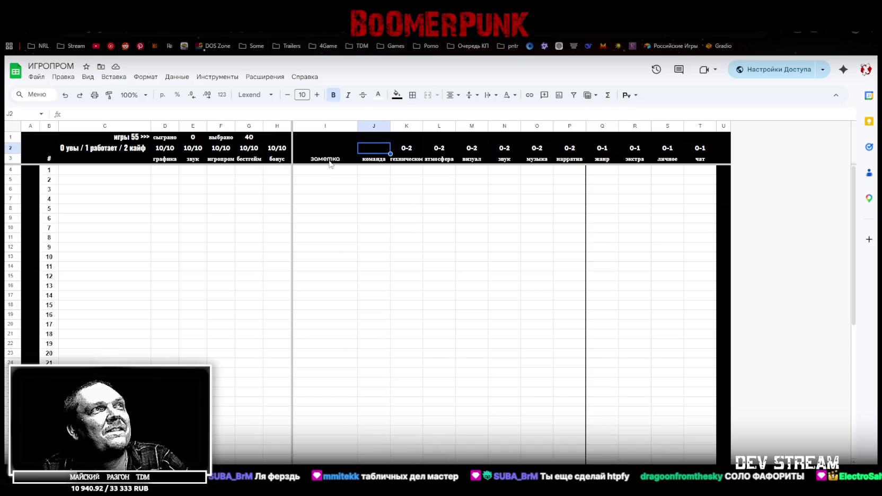
left_click(407, 152)
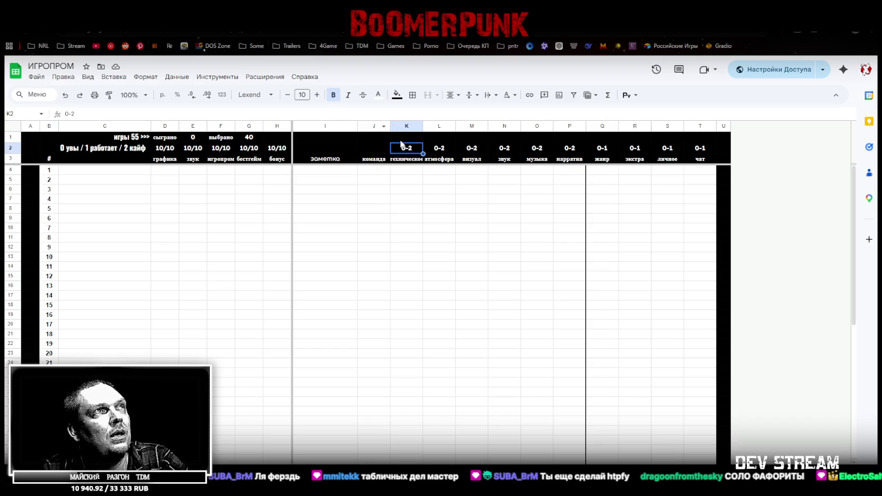
left_click(399, 140)
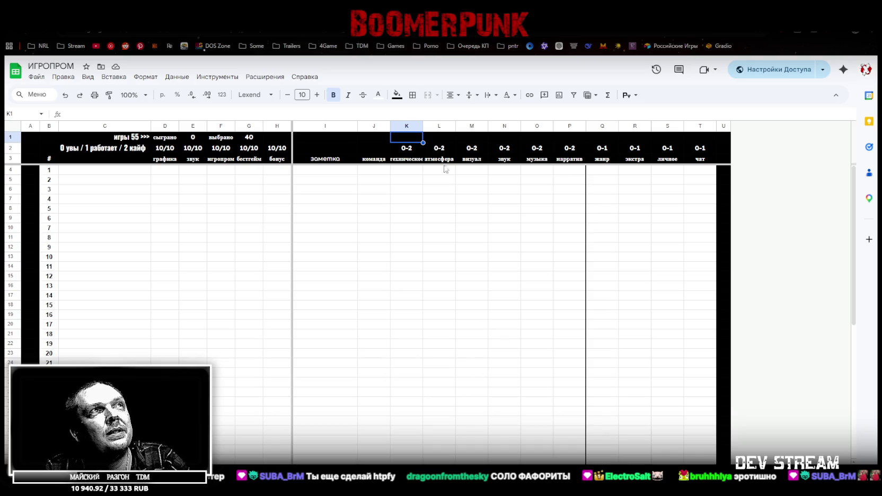
left_click(404, 149)
left_click(401, 140)
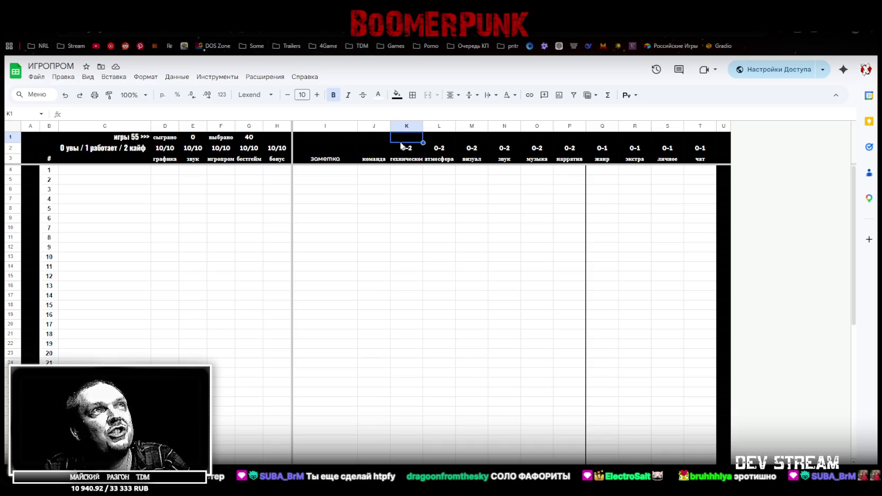
left_click(401, 151)
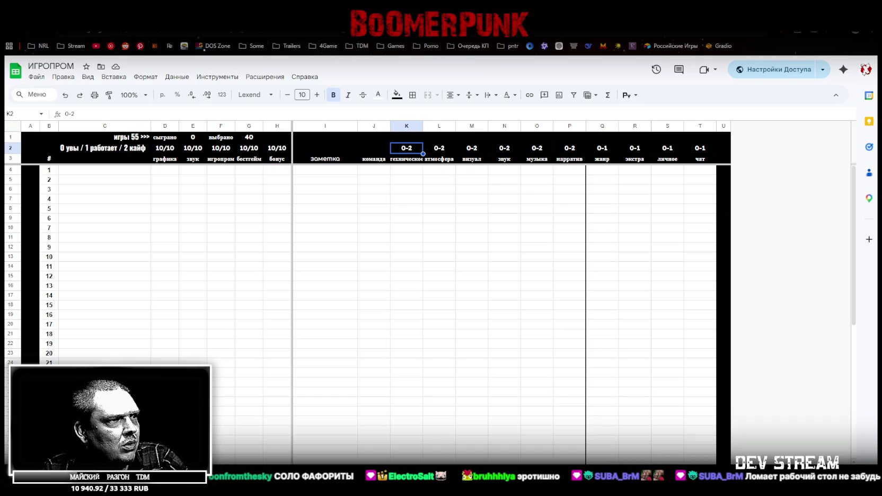
left_click(407, 159)
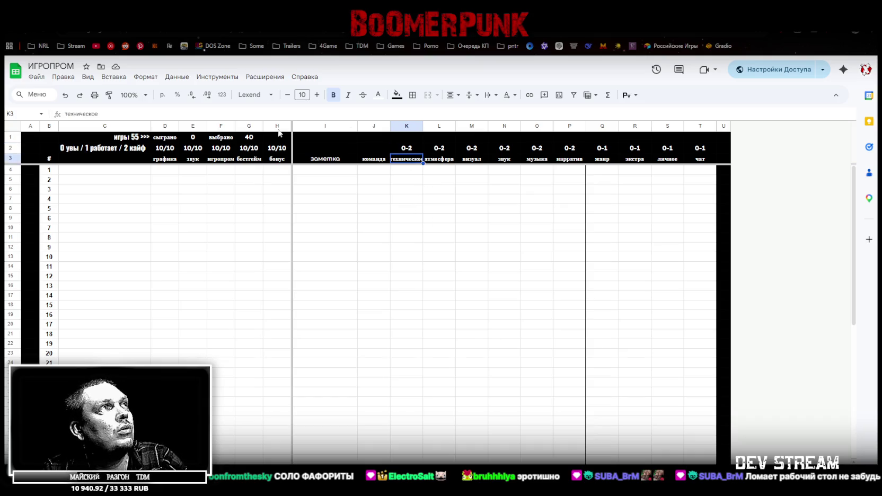
- Try a pencil symbol as the техническое header, then revert it to техническое
left_click(123, 112)
key("ctrl+a")
key("BackSpace")
key("ctrl+v")
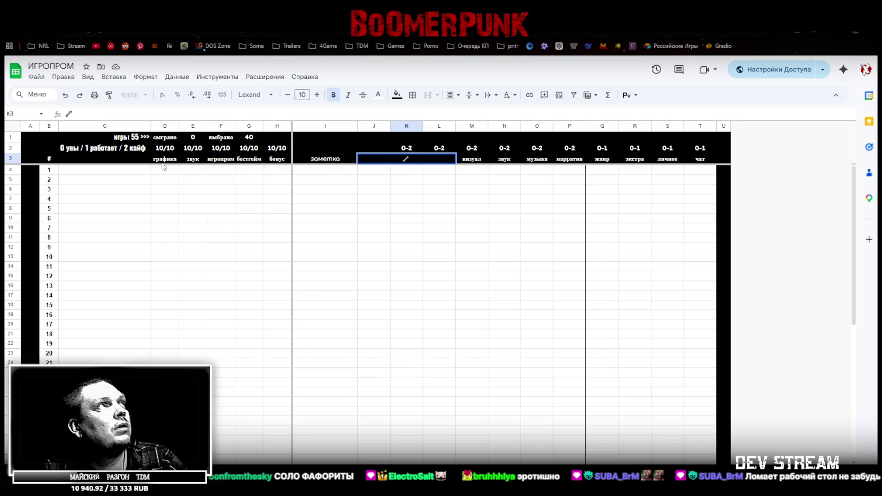
left_click(342, 249)
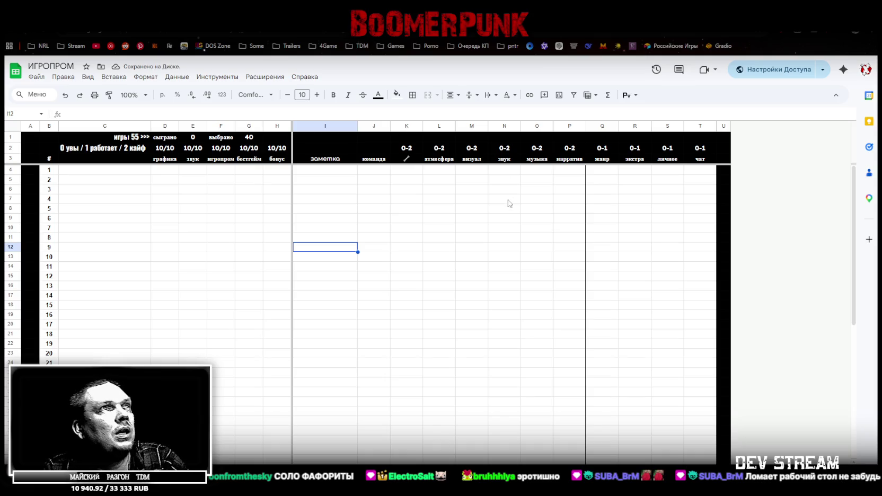
key("ctrl+z")
- Rename the жанр header in Q3 to 'Соответствие теме'
left_click(438, 160)
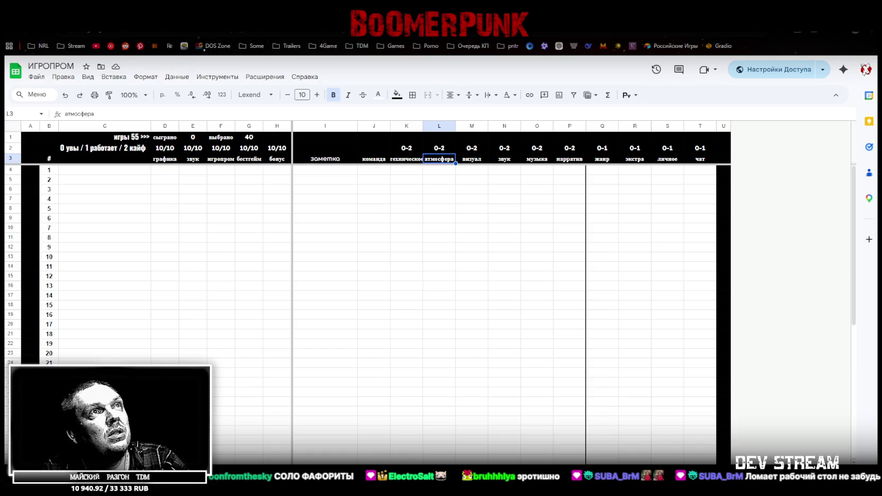
left_click(567, 159)
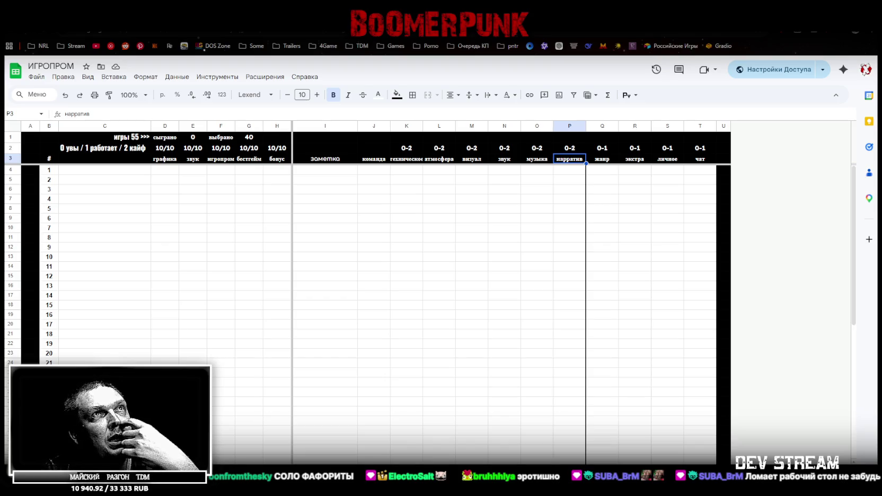
left_click(604, 160)
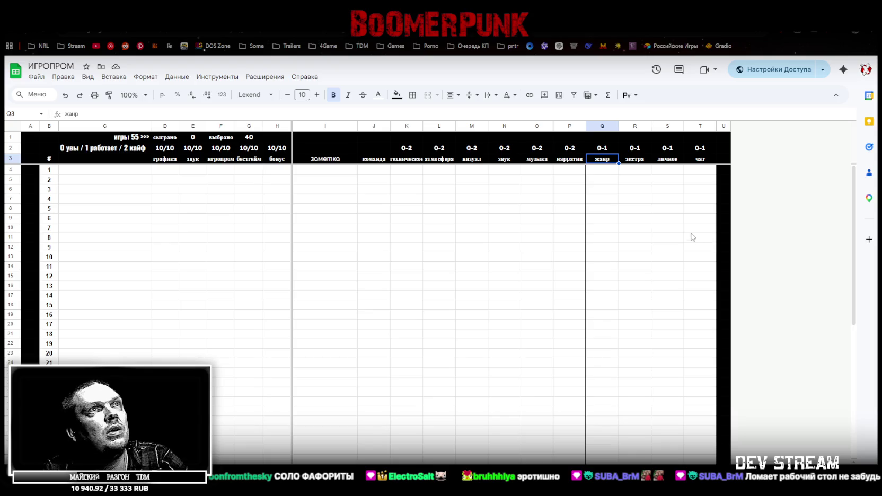
left_click(160, 111)
type("соответствие теме")
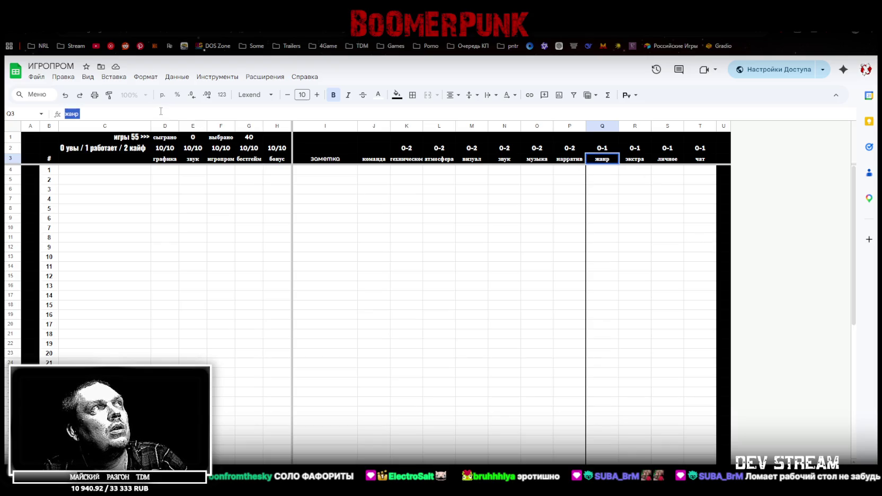
left_click(610, 209)
left_click(596, 160)
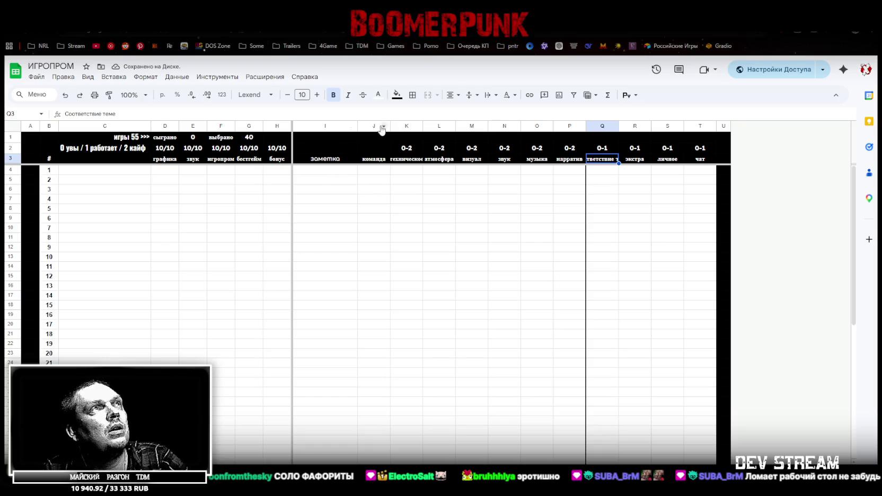
- Resize scoring columns K–T to 120 pixels, then correct them to 100 pixels
left_click_drag(407, 126, 700, 126)
right_click(700, 126)
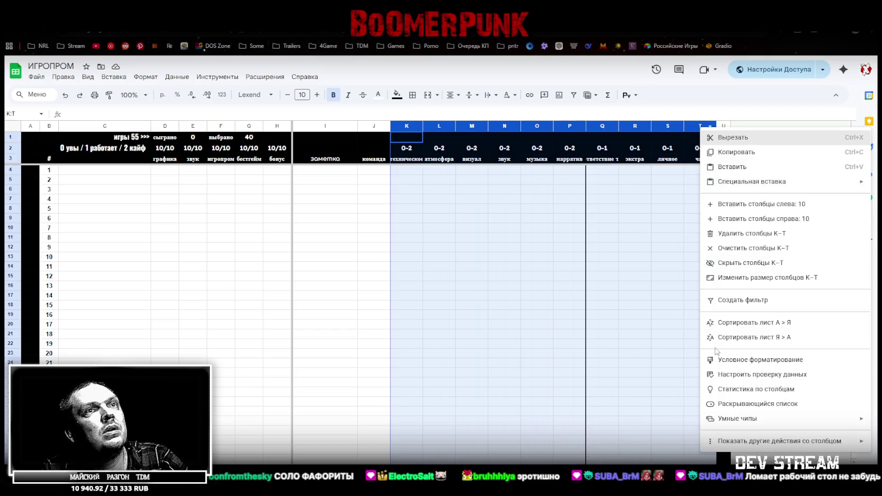
left_click(792, 279)
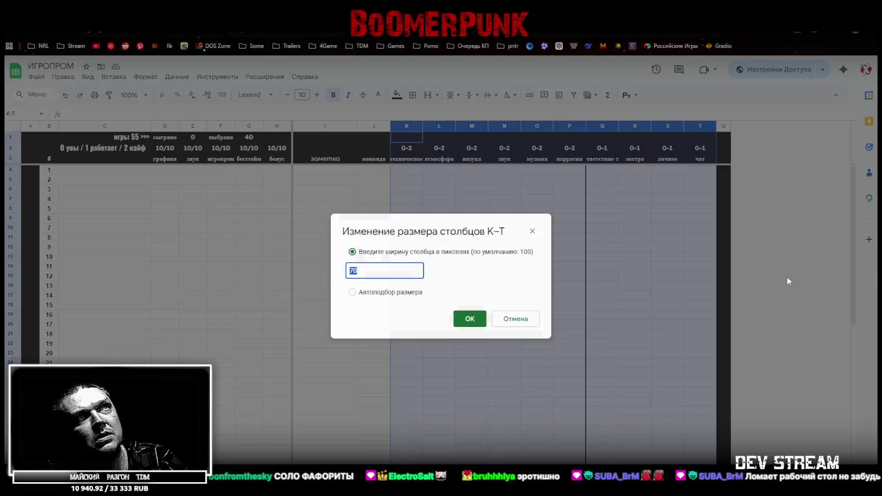
type("120")
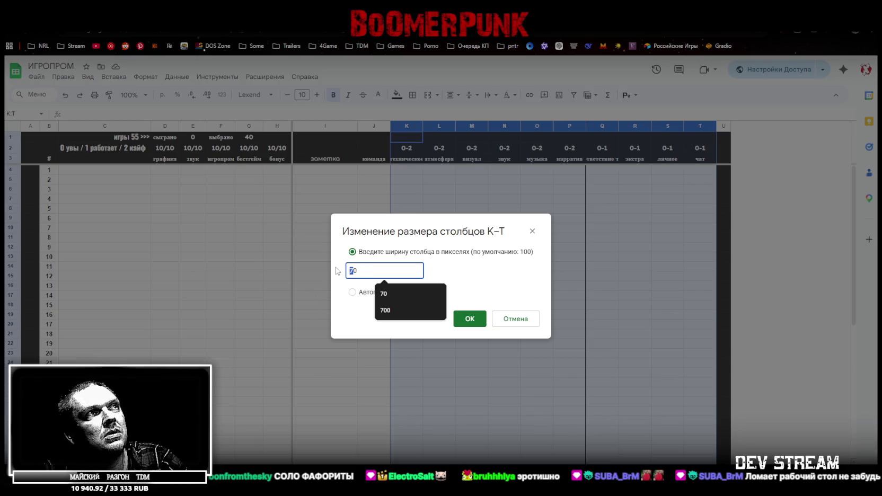
left_click(470, 318)
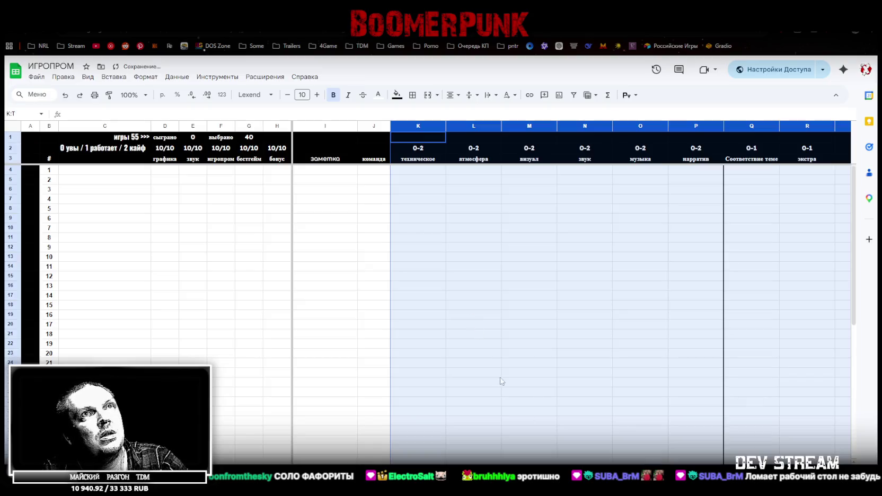
right_click(411, 127)
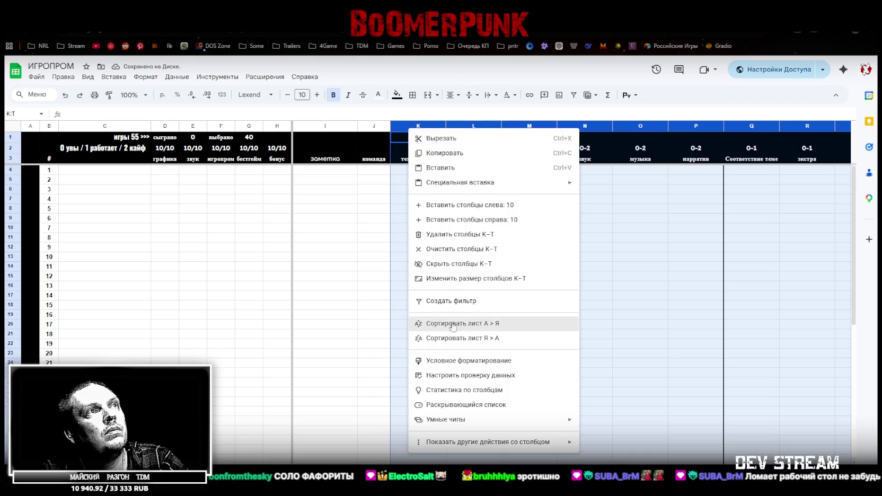
left_click(457, 279)
left_click(359, 270)
left_click_drag(358, 270, 342, 270)
type("100")
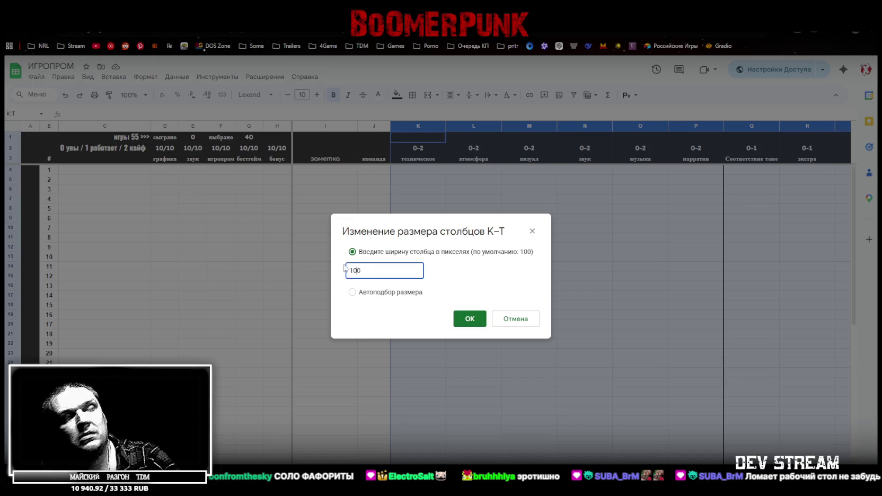
key("Return")
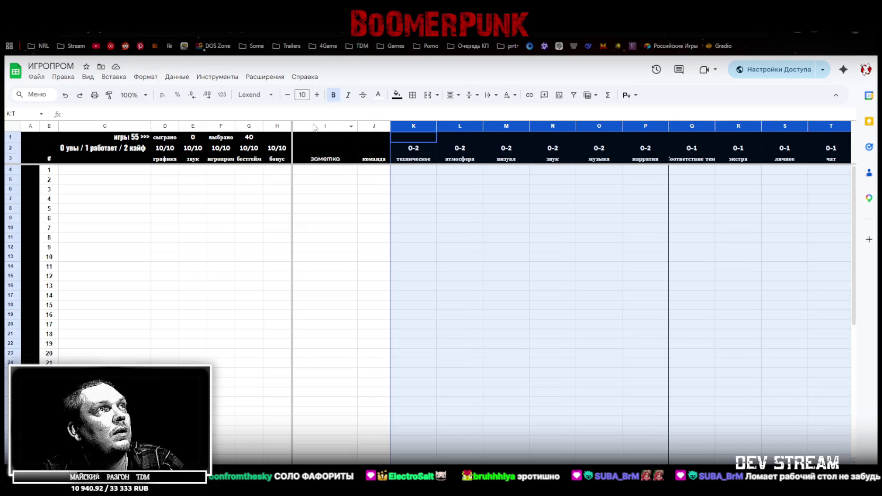
- Narrow the команда column J to 70 pixels
right_click(371, 128)
left_click(427, 276)
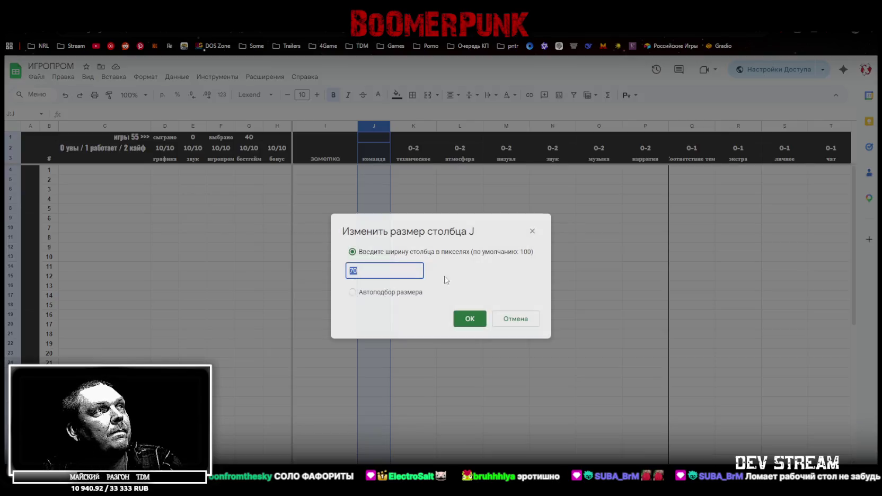
type("70")
left_click(469, 320)
left_click(367, 161)
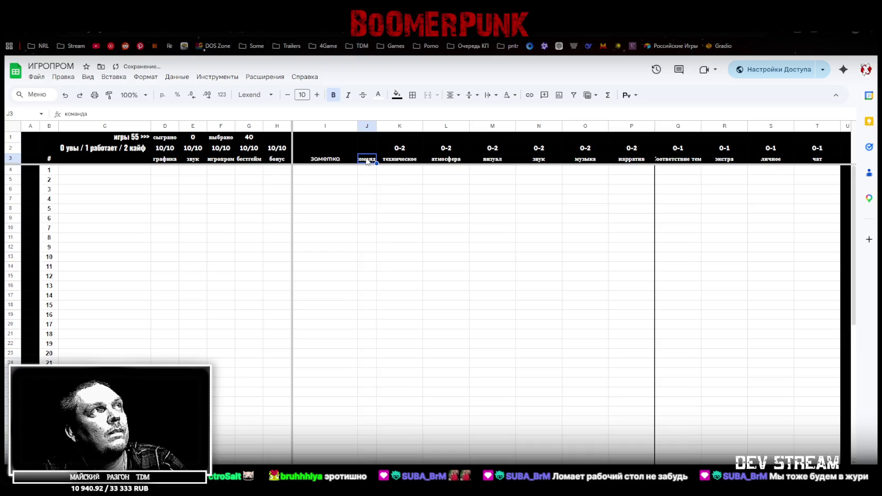
- Rename the J3 header from команда to чел
type("ч")
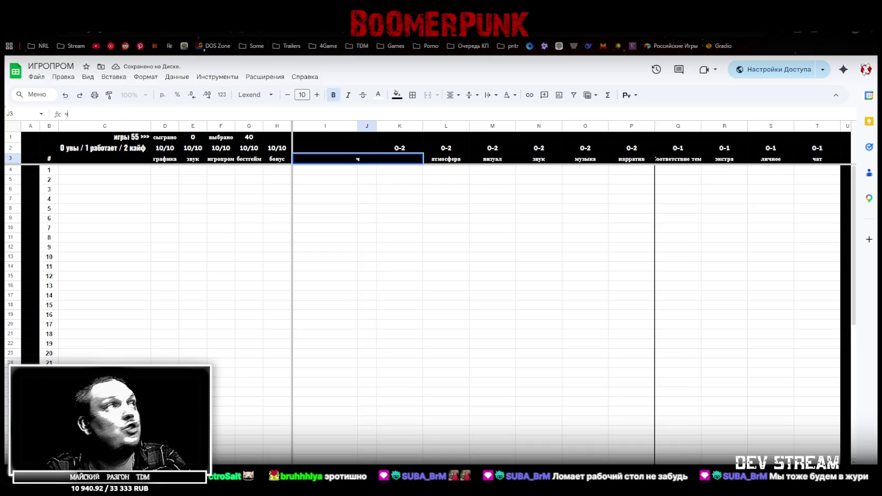
type("ел")
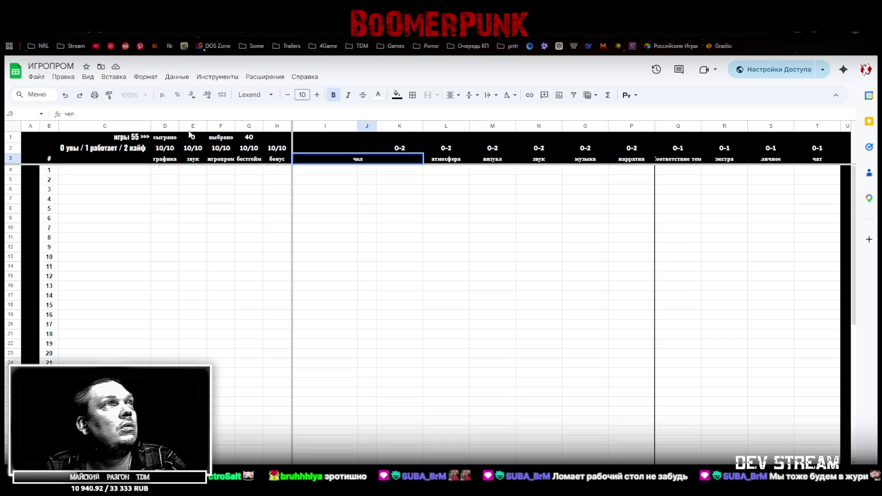
left_click(437, 228)
left_click(408, 162)
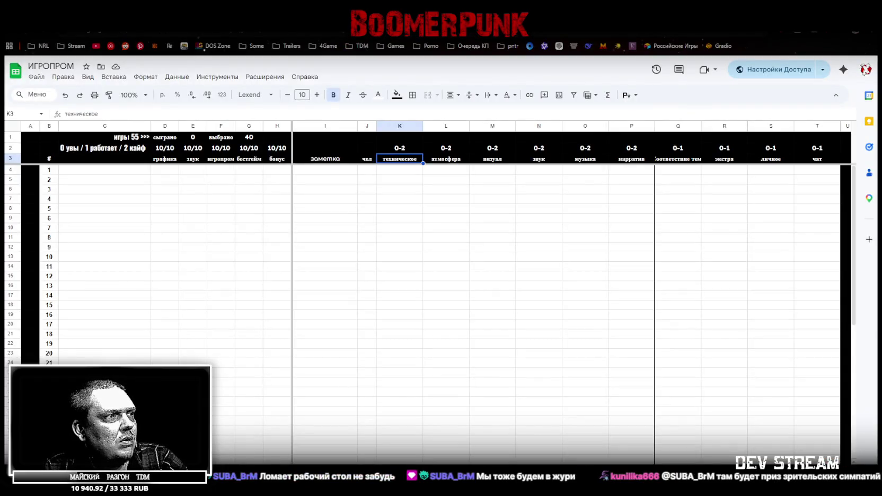
- Put ticked checkboxes in K1 and Q1 above техническое and Соответствие теме
left_click(402, 139)
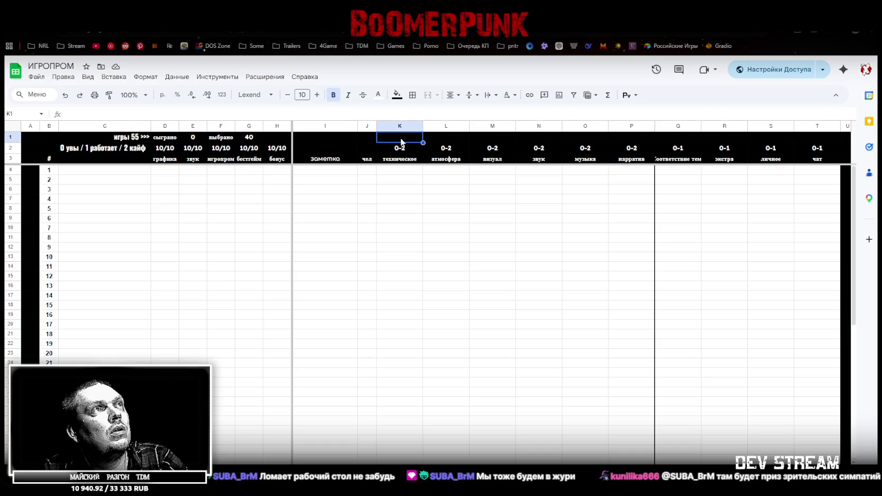
key("ctrl+v")
key("ctrl+c")
left_click(675, 137)
key("ctrl+v")
left_click(678, 159)
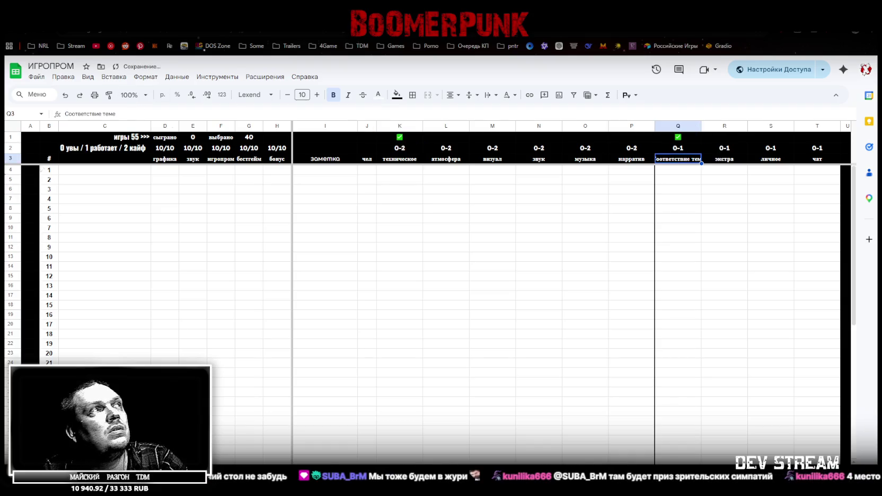
left_click(10, 158)
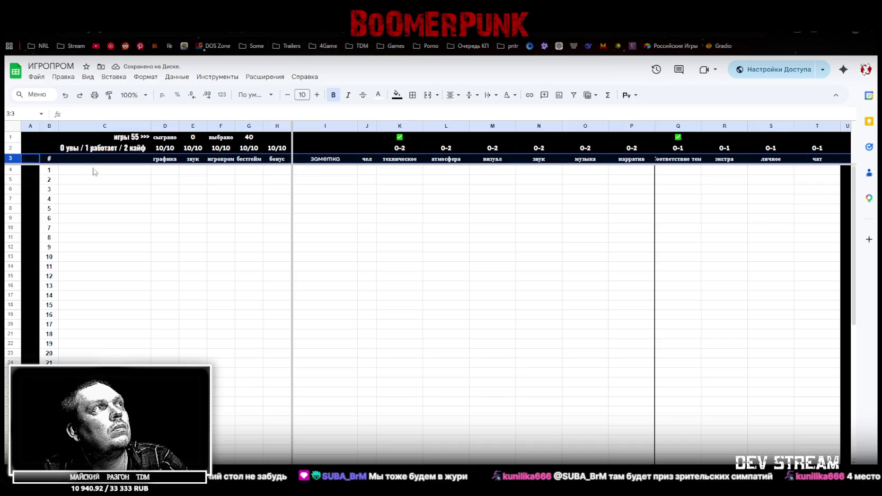
- Turn on text wrapping for the row 3 headers
left_click(488, 95)
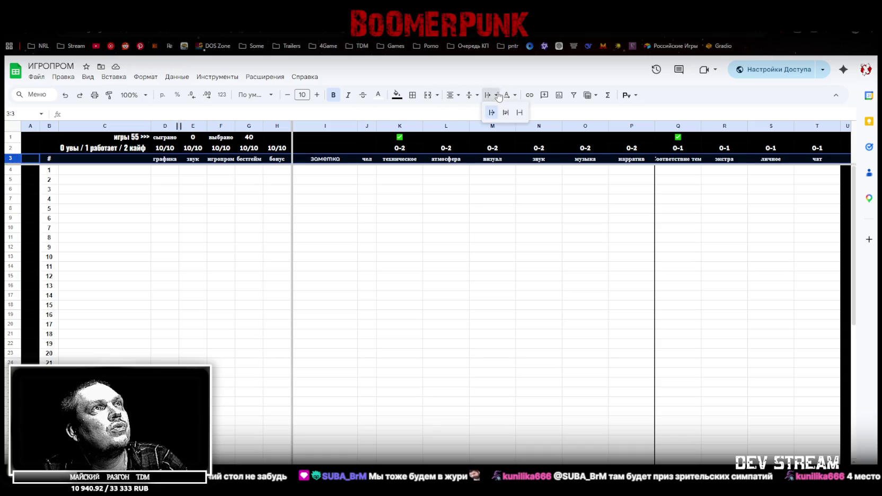
left_click(508, 113)
left_click(554, 225)
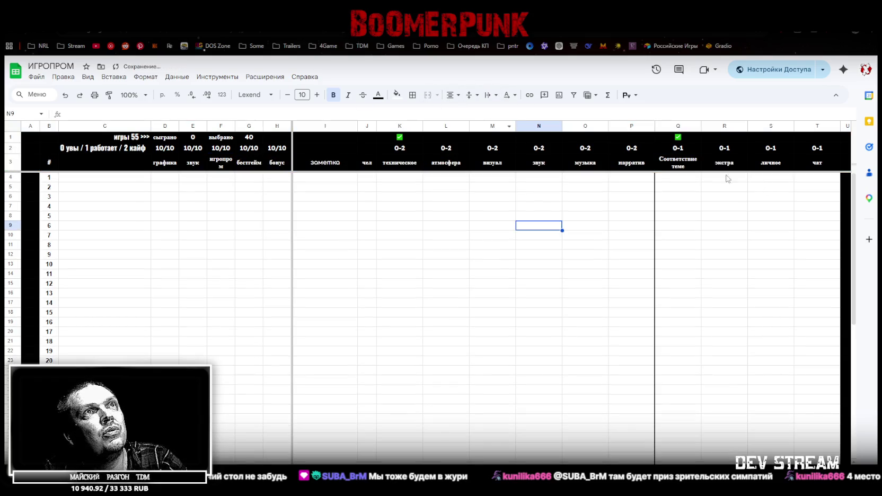
- Rename header F3 to джем, then undo it back to игропром
left_click(223, 168)
type("джем")
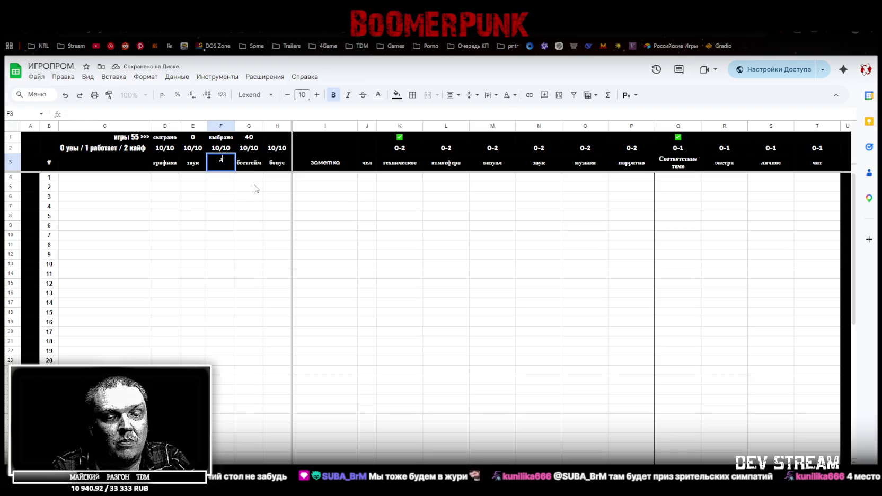
key("Return")
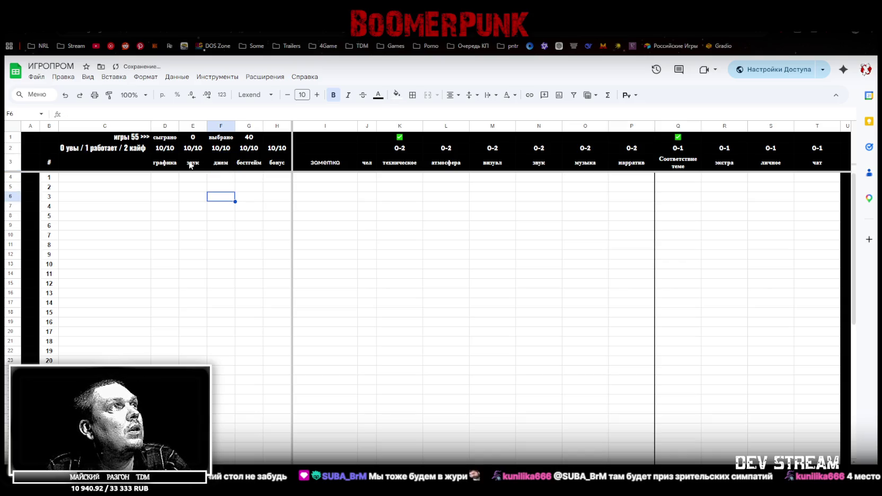
left_click(205, 166)
left_click(220, 167)
key("ctrl+z")
- Rename F3 to джем again and switch to the rated-games sheet
left_click(225, 186)
left_click(223, 169)
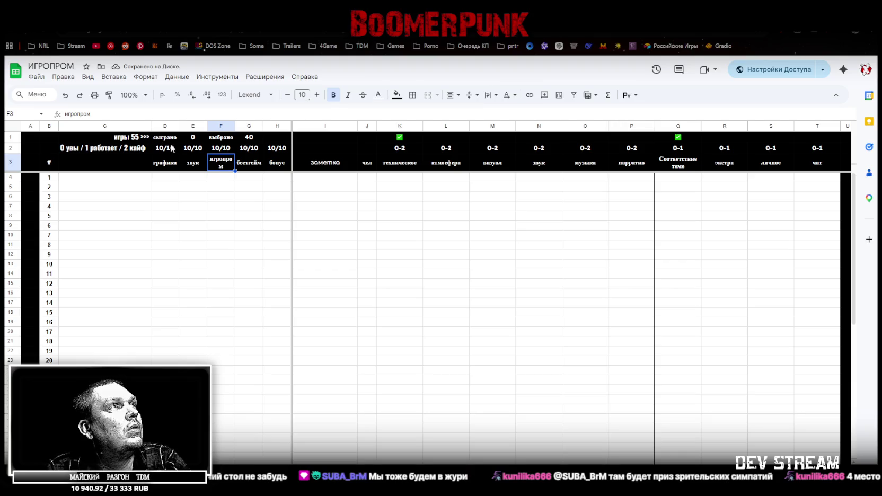
left_click(208, 186)
left_click(219, 164)
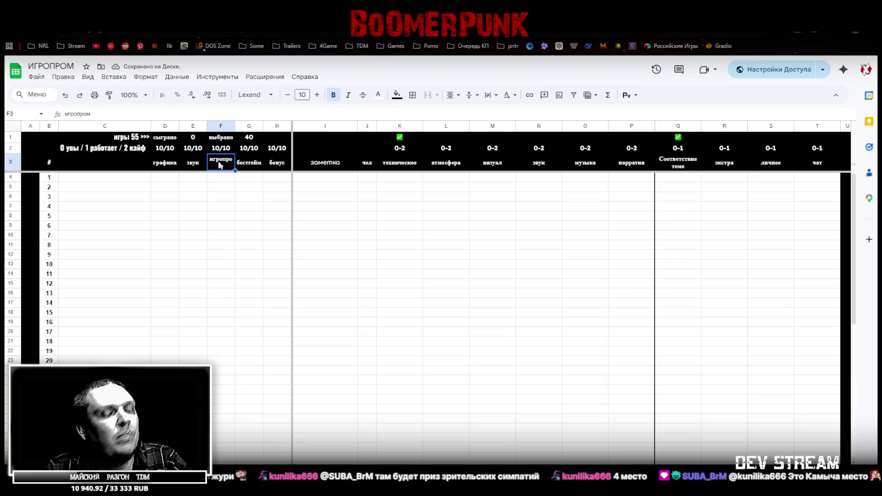
type("джем")
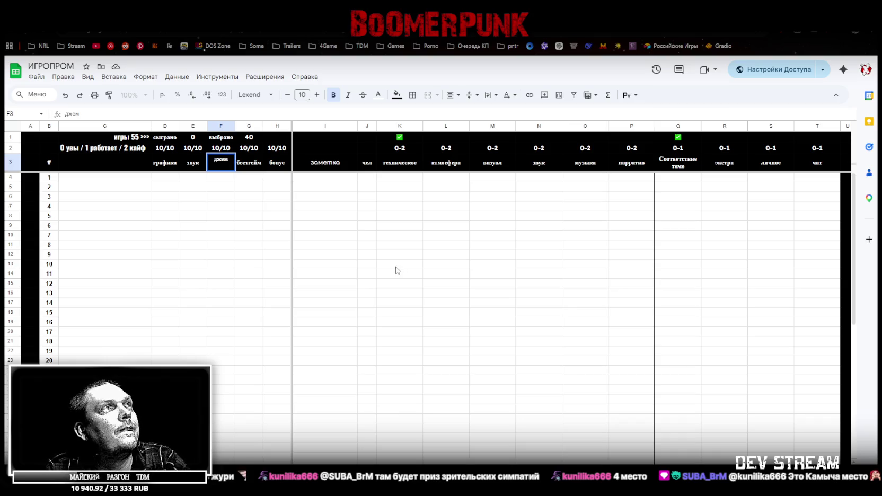
left_click(398, 267)
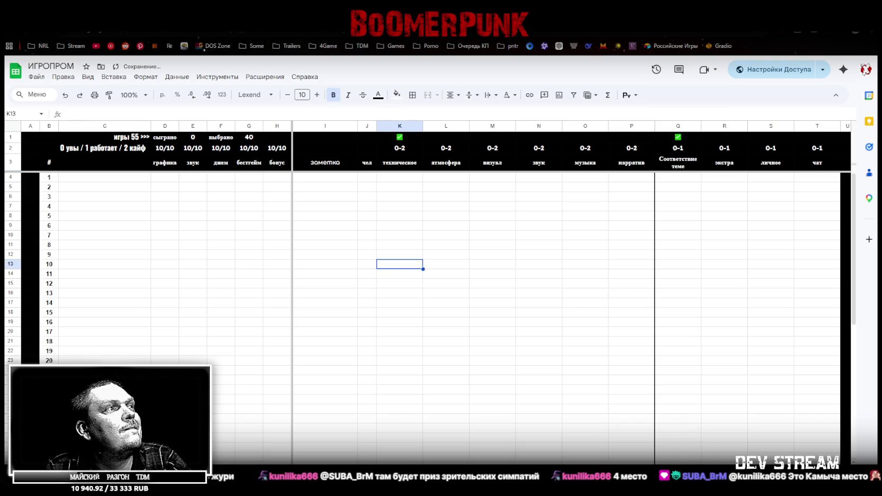
key("ctrl+shift+Page_Down")
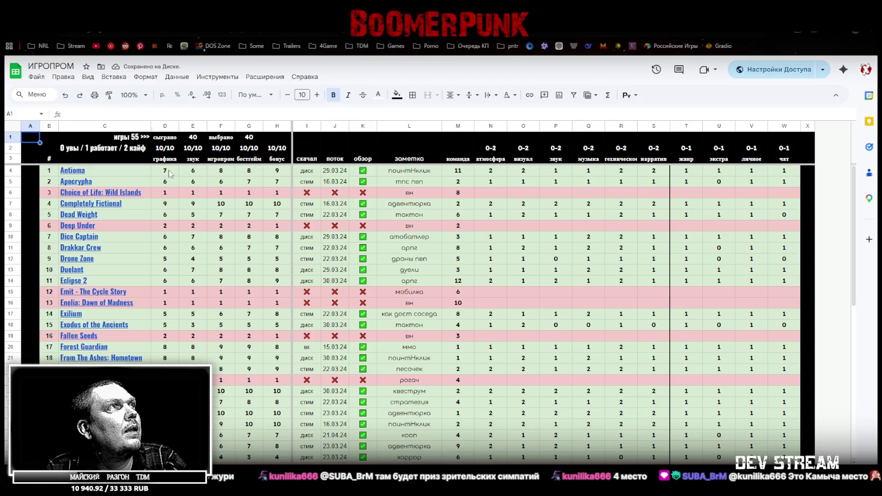
- Copy the ROUNDUP score formulas in D4:H4 and return to cell D4 of the template
left_click(171, 174)
left_click_drag(270, 171, 165, 171)
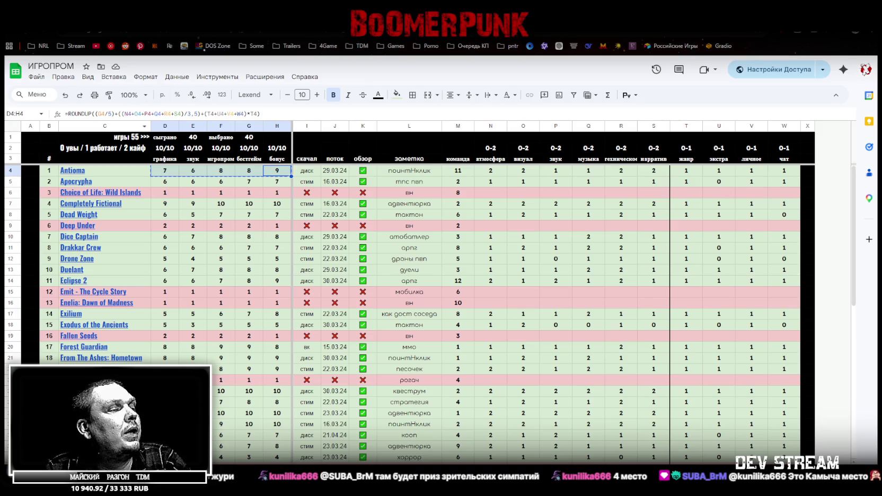
key("ctrl+shift+Page_Down")
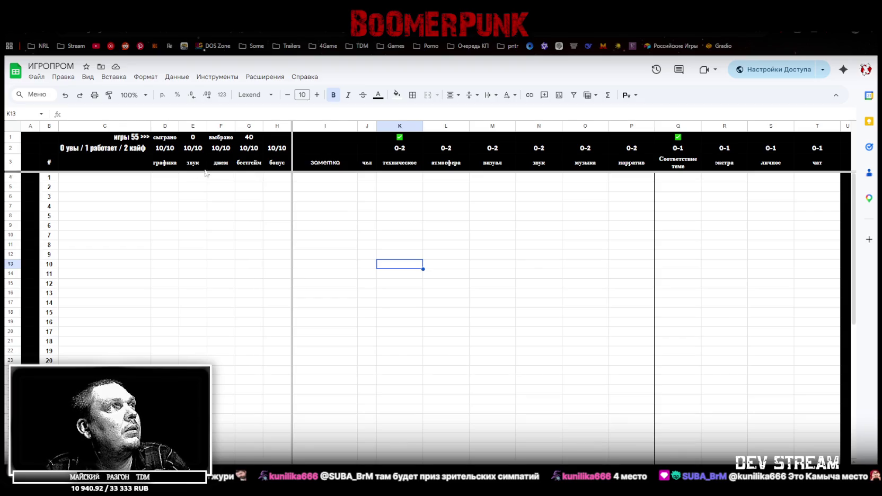
left_click(159, 181)
- Paste the score formulas into row 4 of the template from D4
key("ctrl+v")
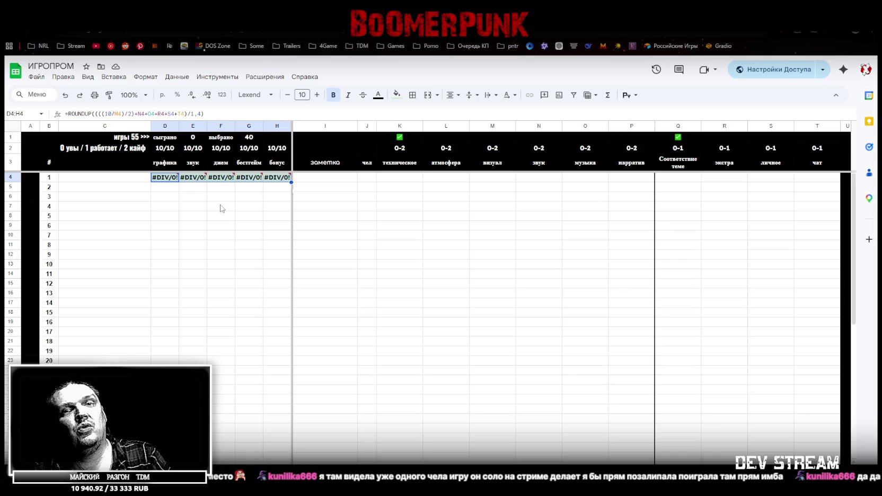
key("BackSpace")
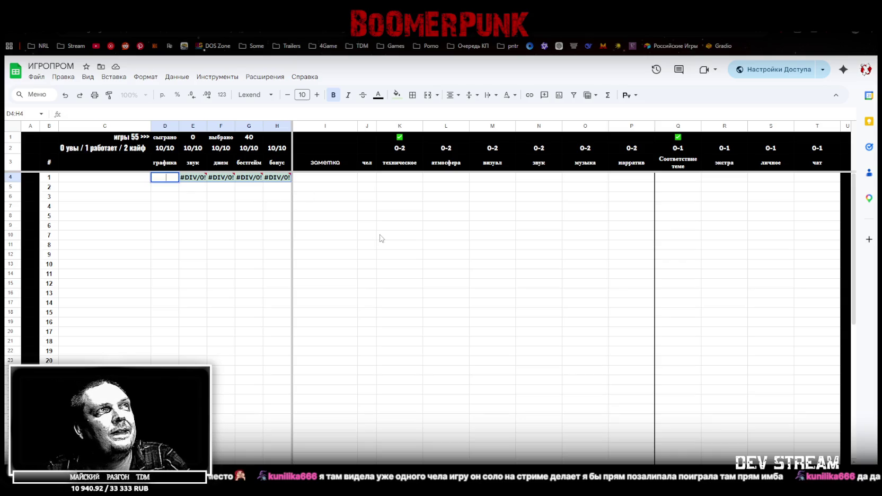
key("Escape")
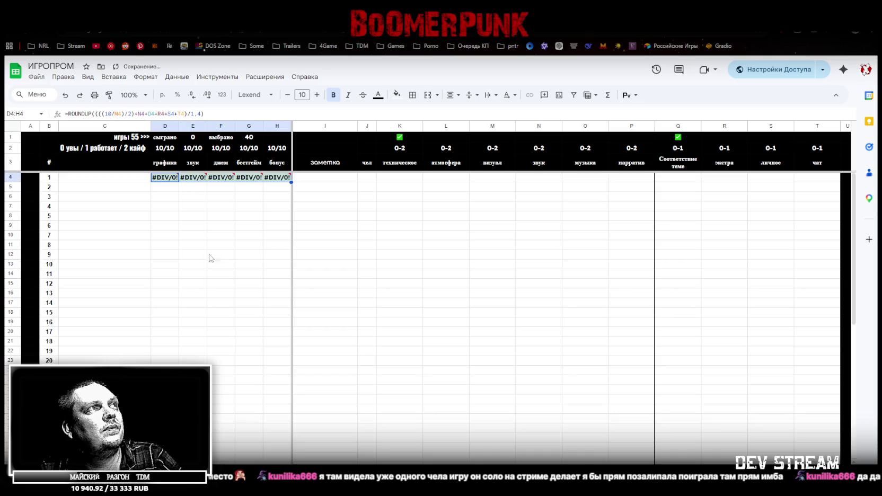
left_click(162, 197)
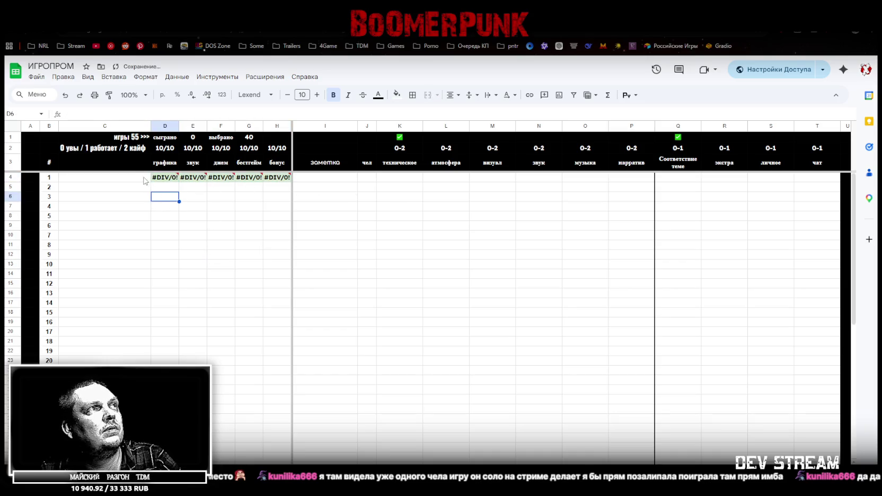
- Remove the green background fill from cells C4:H4
left_click_drag(146, 180, 276, 178)
left_click(396, 95)
left_click(424, 115)
left_click(366, 254)
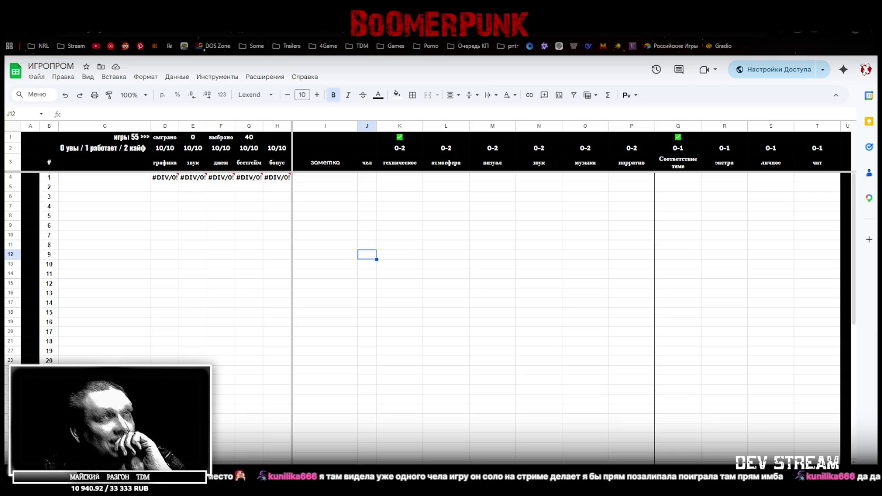
left_click(494, 166)
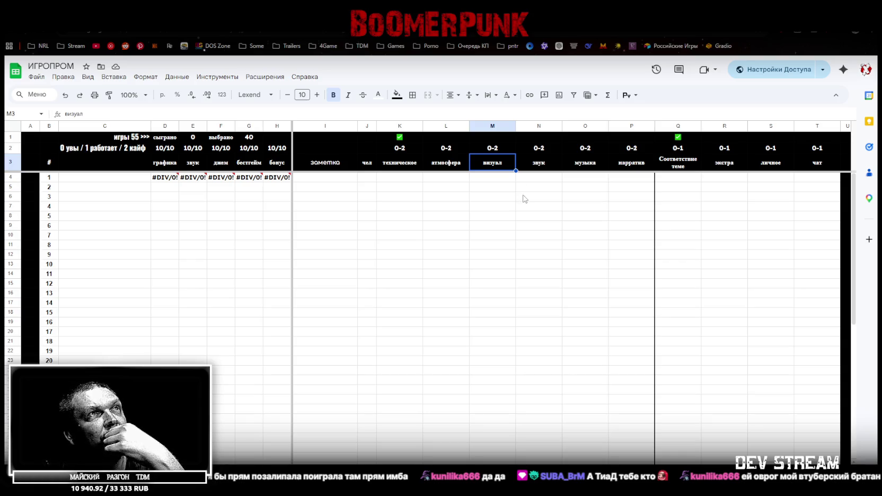
left_click(448, 139)
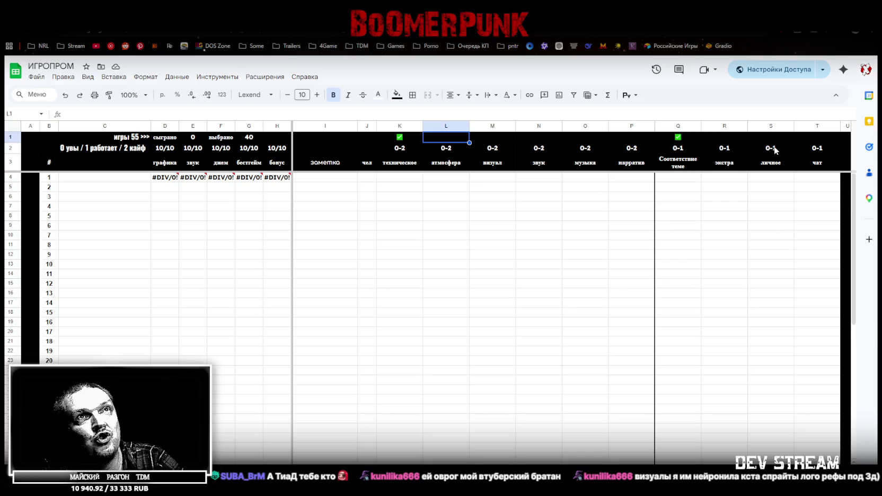
- Delete column R (экстра), then check the личное, чат and Соответствие теме headers
left_click(736, 164)
left_click(774, 165)
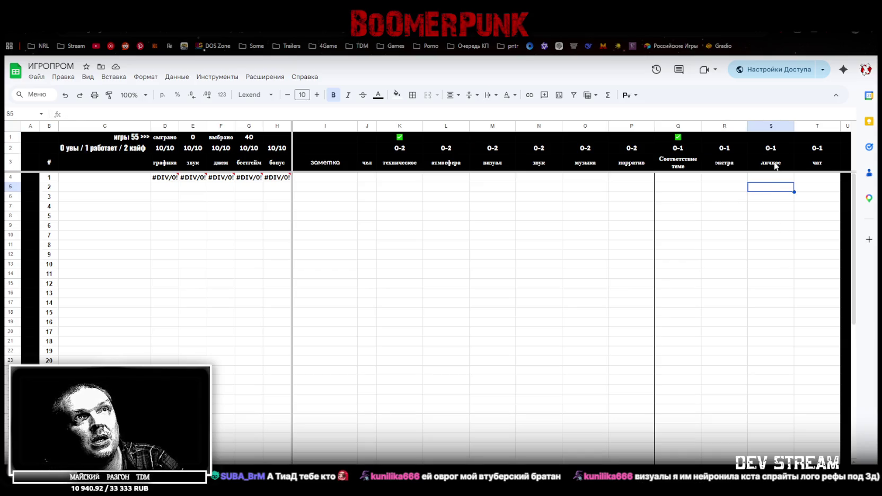
left_click(726, 162)
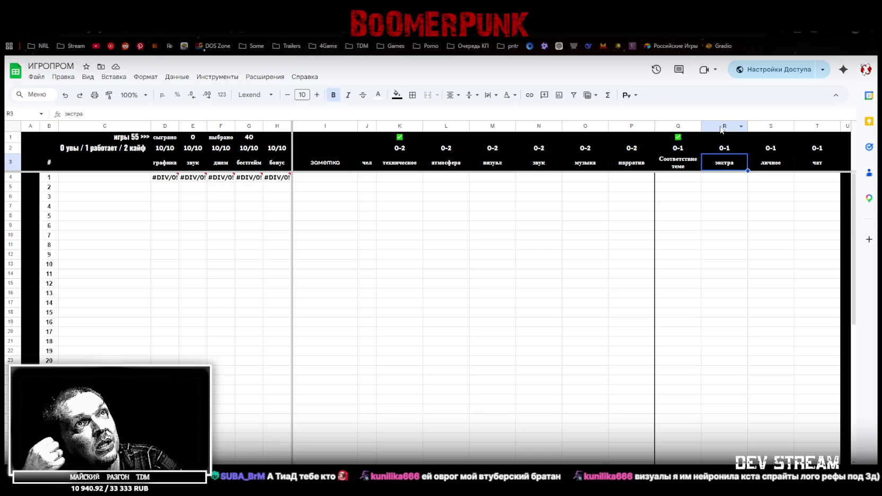
right_click(722, 129)
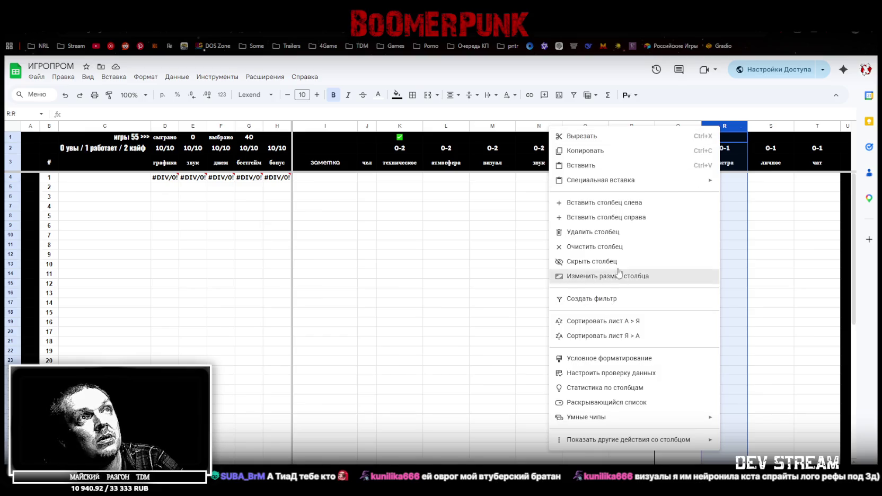
left_click(610, 232)
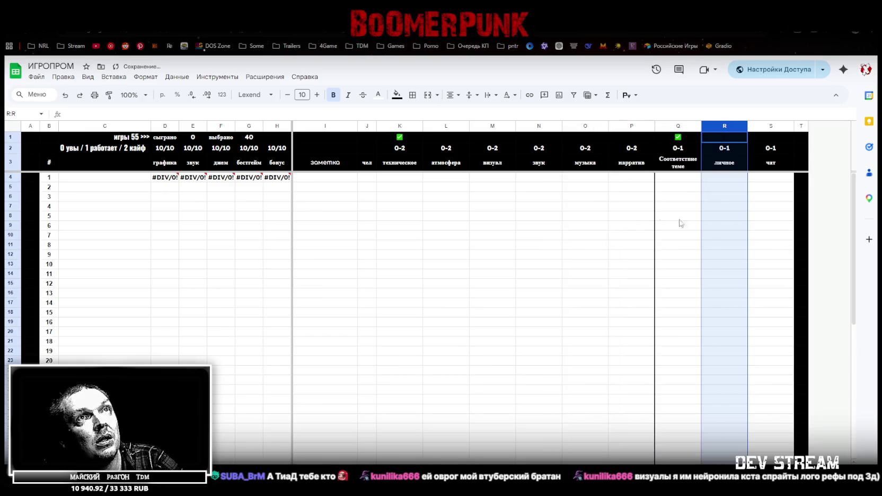
left_click(770, 169)
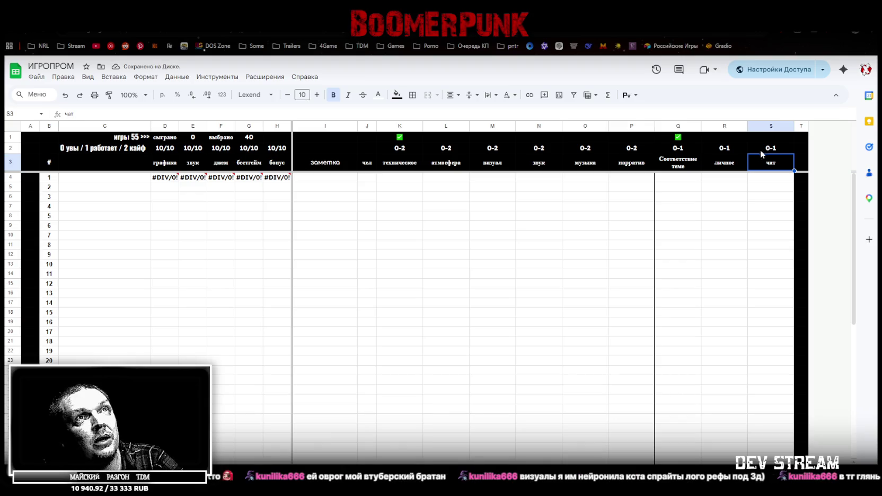
left_click(712, 166)
left_click(681, 165)
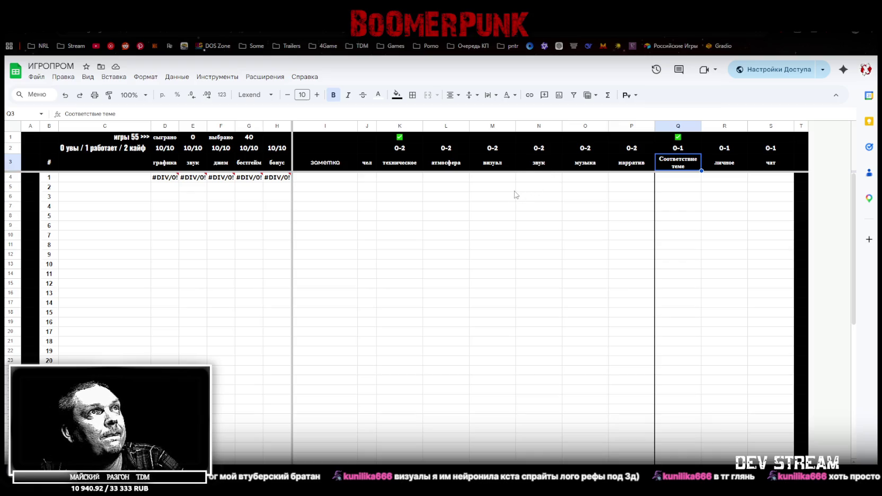
left_click(449, 168)
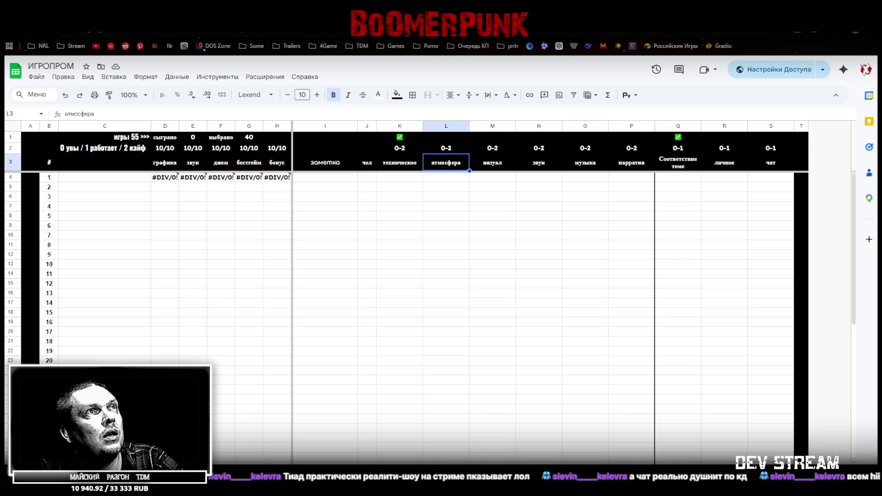
left_click(485, 167)
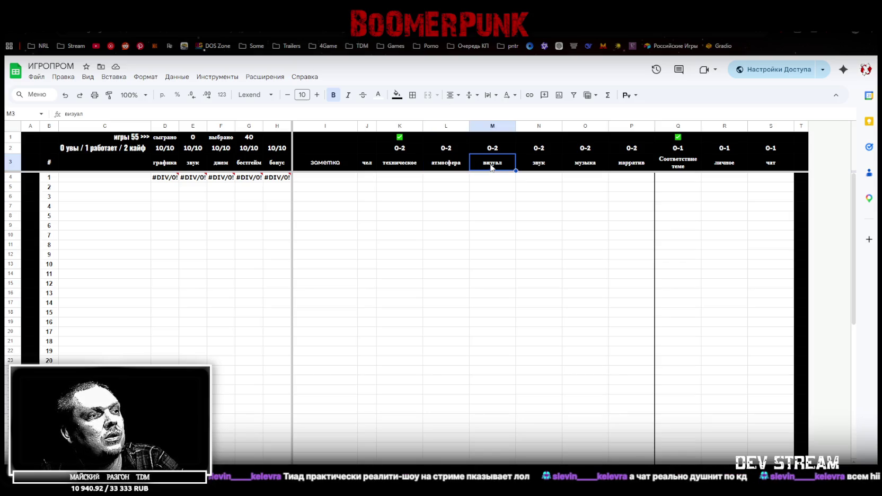
left_click(550, 170)
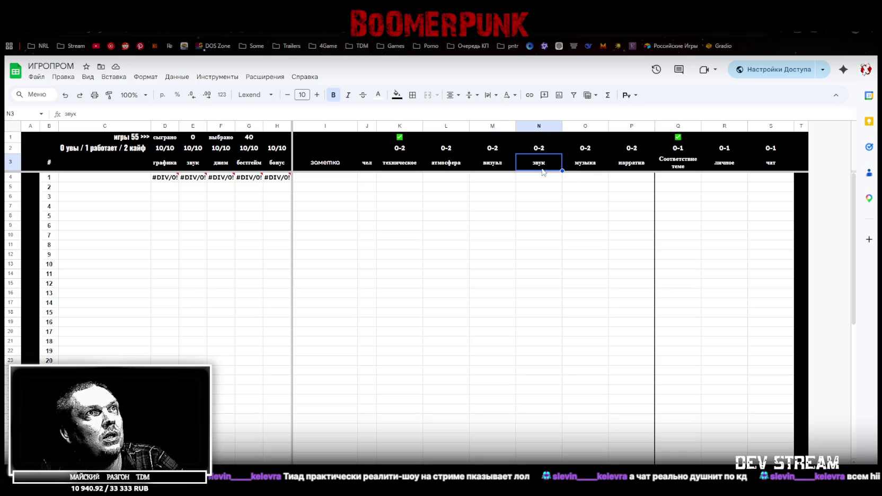
left_click(583, 166)
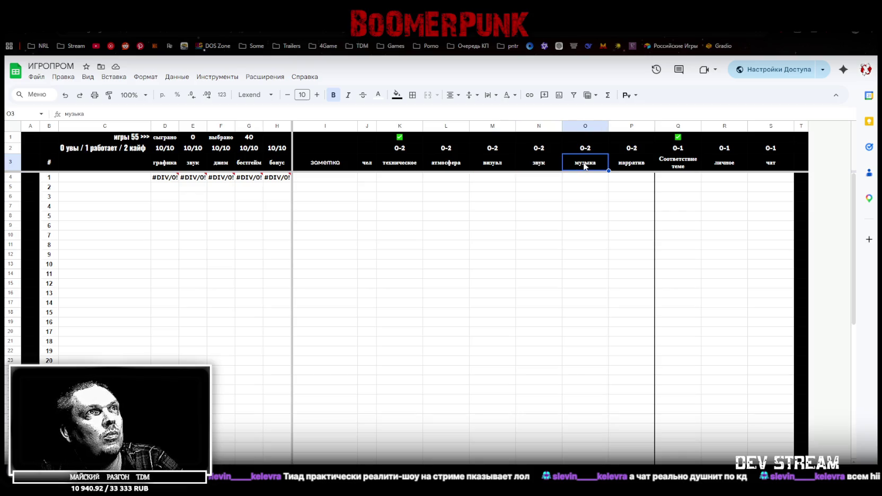
left_click(549, 167)
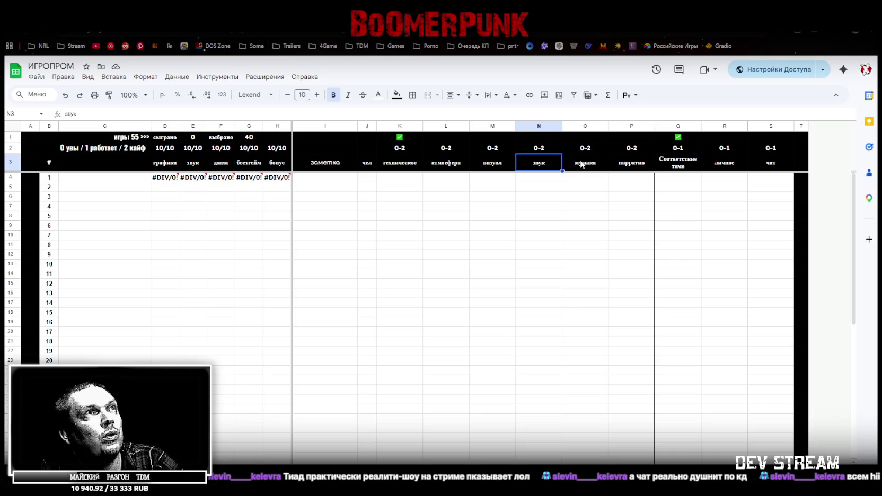
left_click(398, 163)
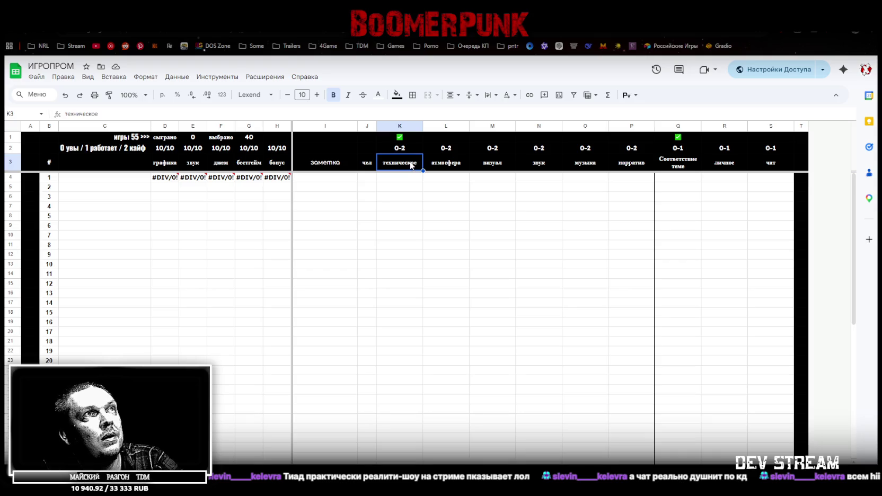
left_click(452, 165)
- Move the музыка column so it sits right after техническое, leaving звук in place
left_click(492, 165)
left_click(544, 168)
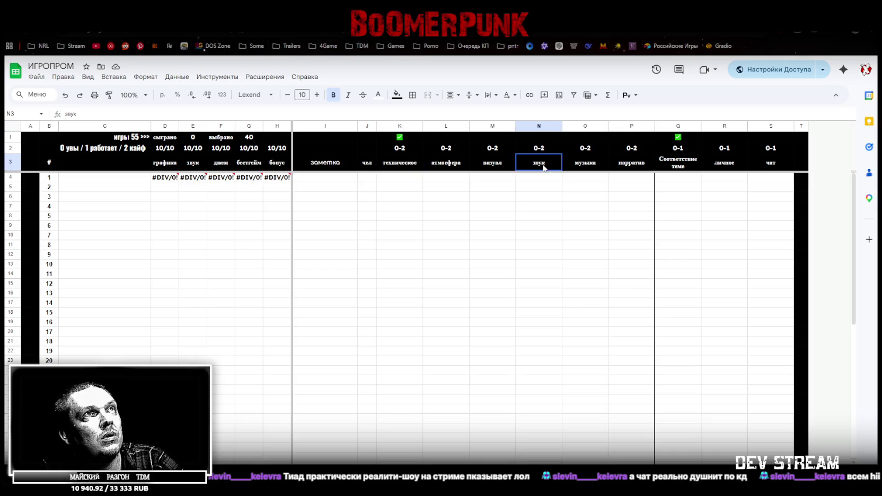
left_click(539, 126)
left_click_drag(537, 127, 446, 128)
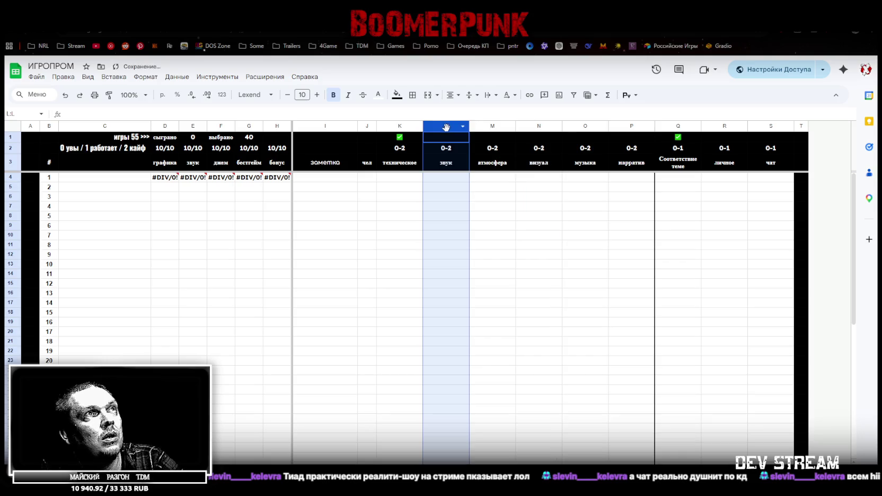
mouse_move(439, 131)
left_mouse_down()
mouse_move(570, 132)
mouse_move(530, 212)
mouse_move(435, 265)
mouse_move(419, 297)
left_mouse_up()
left_click(588, 126)
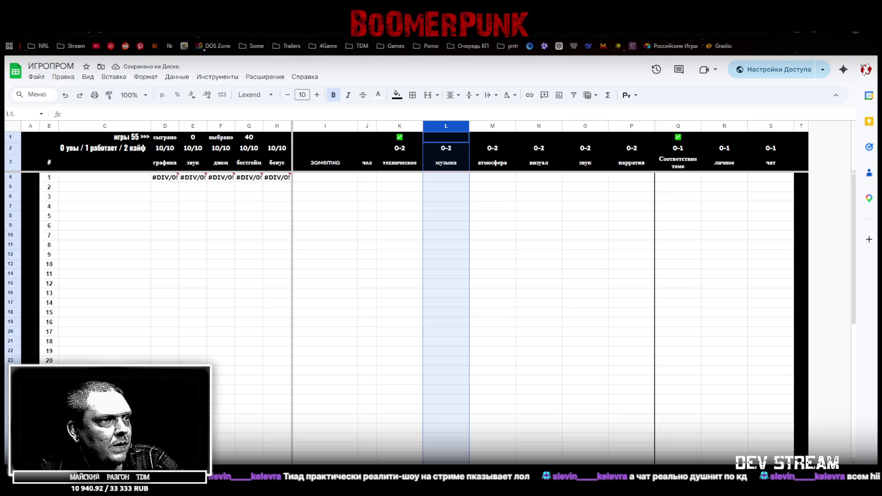
- Rename header L3 to lowercase 'геймплей'
left_click(441, 170)
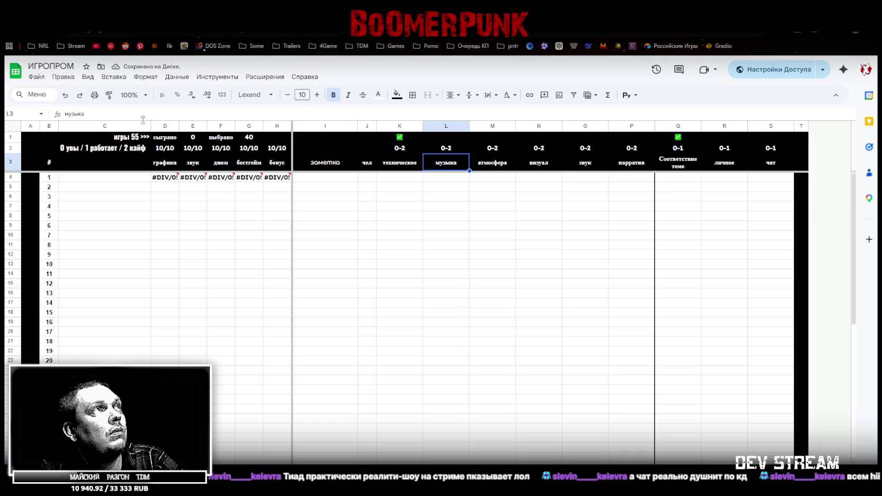
type("Геймплей")
left_click(403, 210)
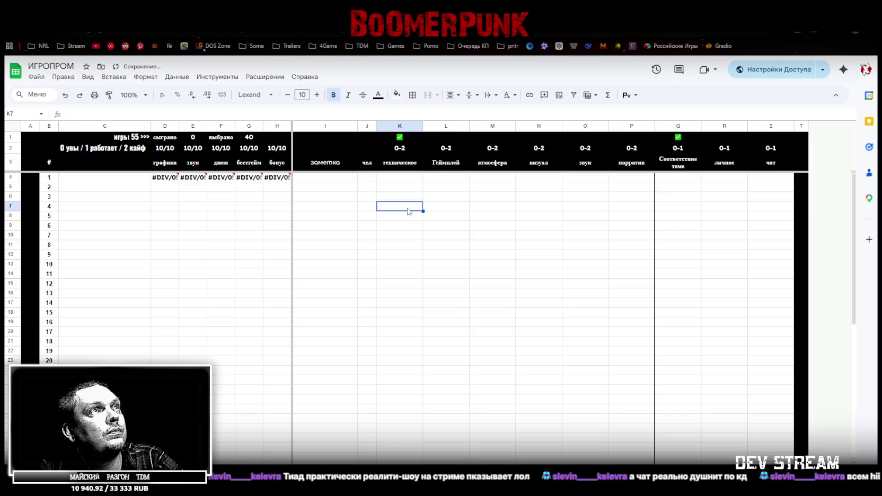
left_click(436, 162)
double_click(436, 159)
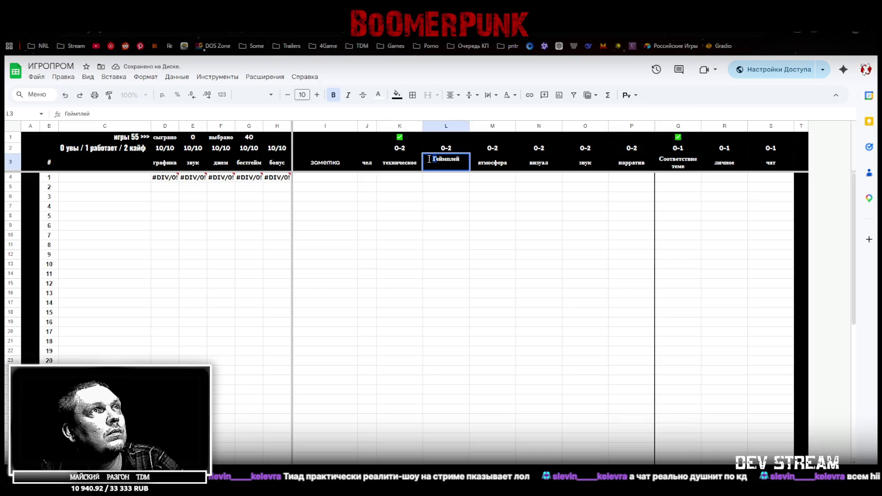
key("BackSpace")
type("ц")
key("BackSpace")
type("г")
key("Return")
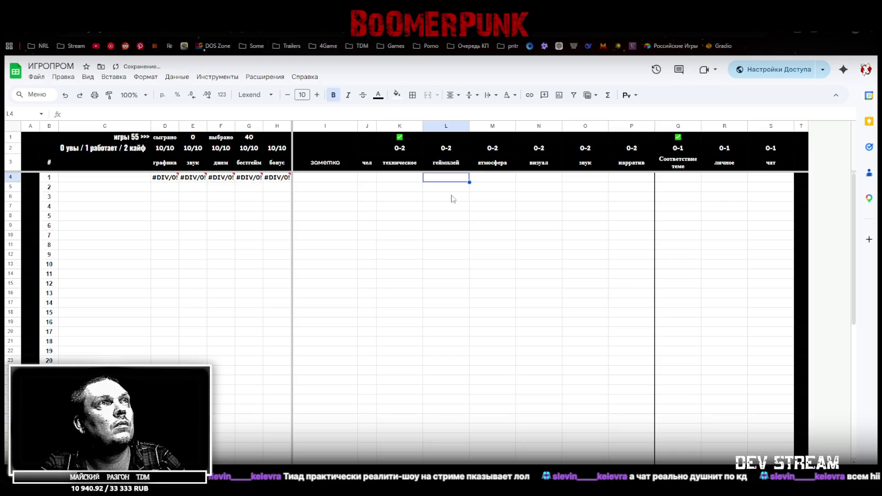
- Rename the визуал header cell to 'дизайн'
left_click(490, 160)
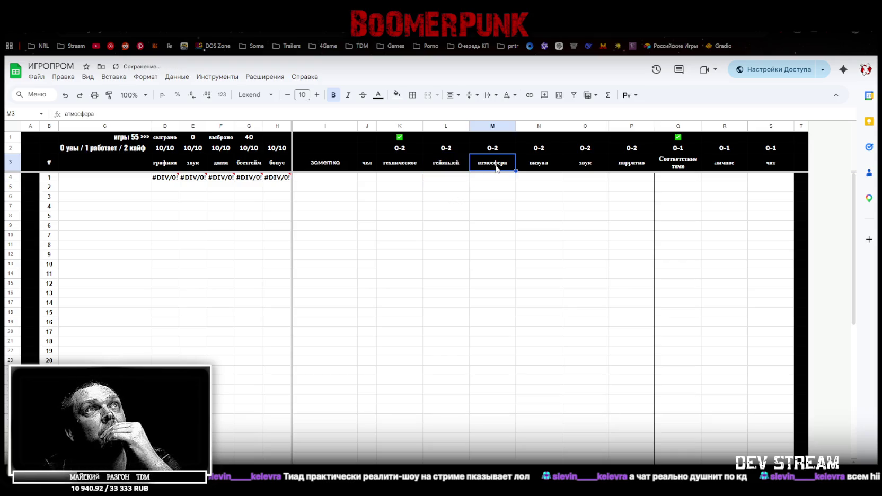
left_click(540, 167)
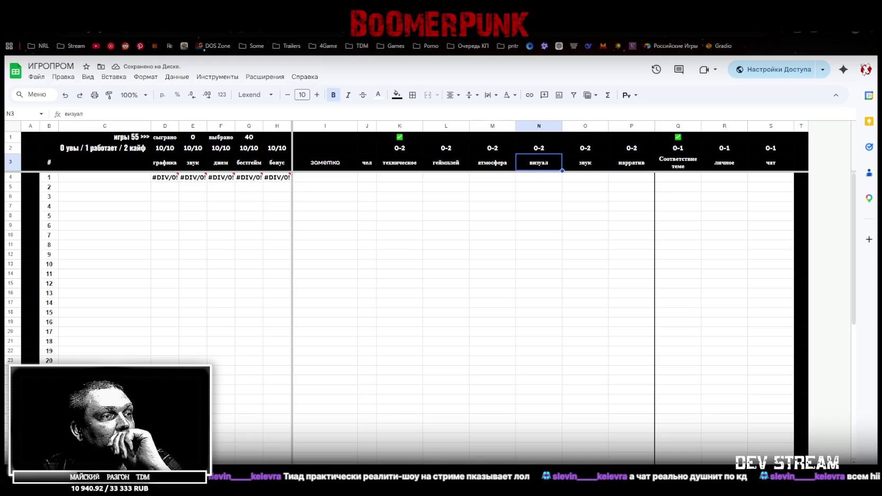
left_click(582, 162)
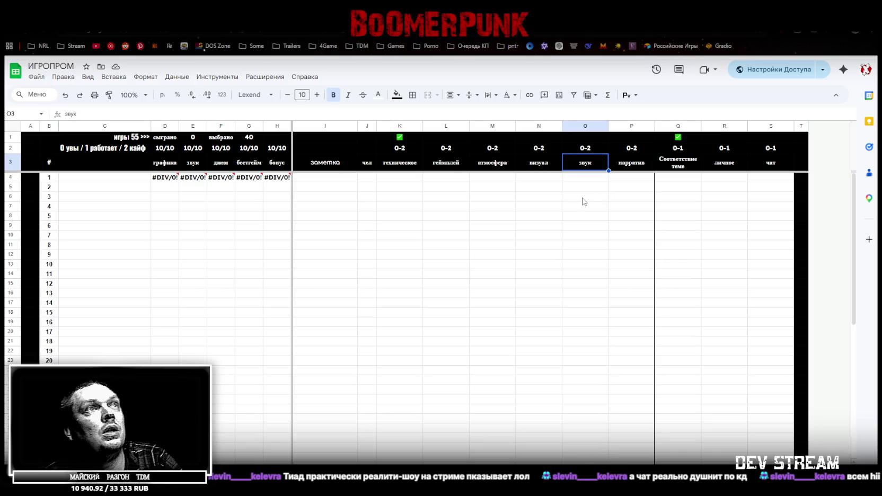
left_click(546, 167)
type("дизайн")
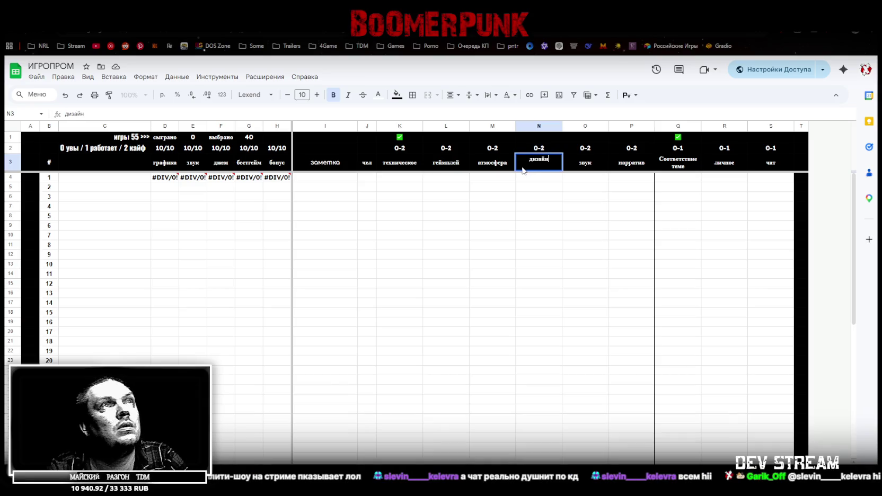
left_click(537, 200)
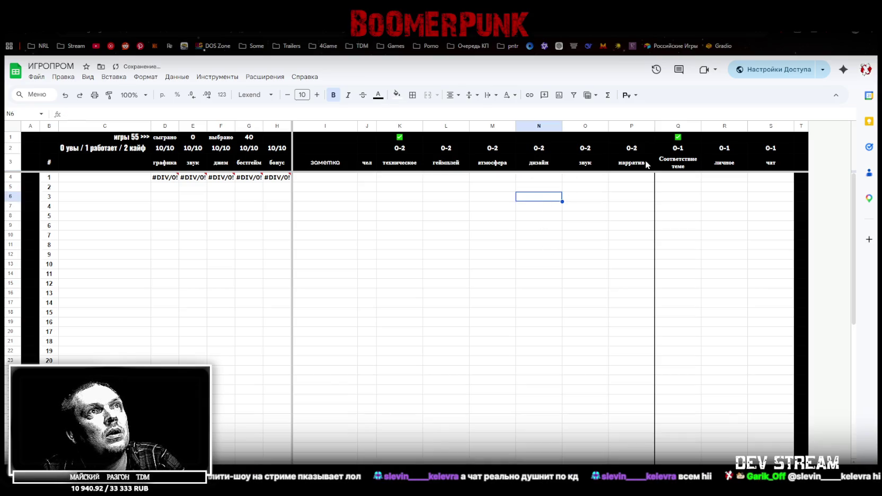